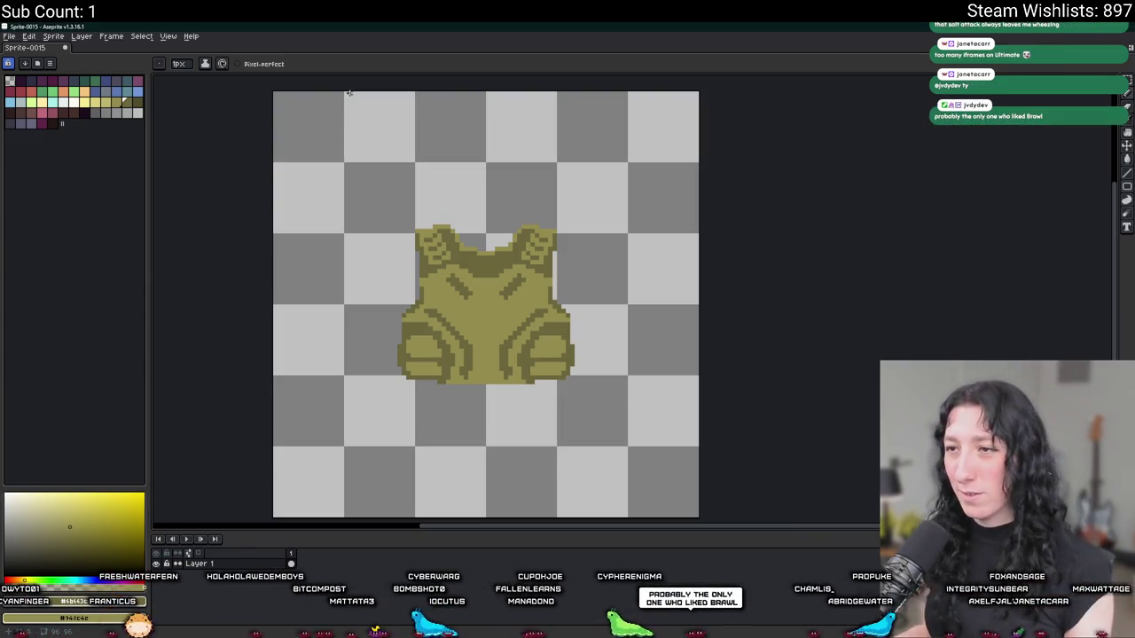
# - Draw a short dark vertical line and a row of dark pixels at the vest's centre
pyautogui.scroll(4, 493, 255)
pyautogui.scroll(-3, 382, 210)
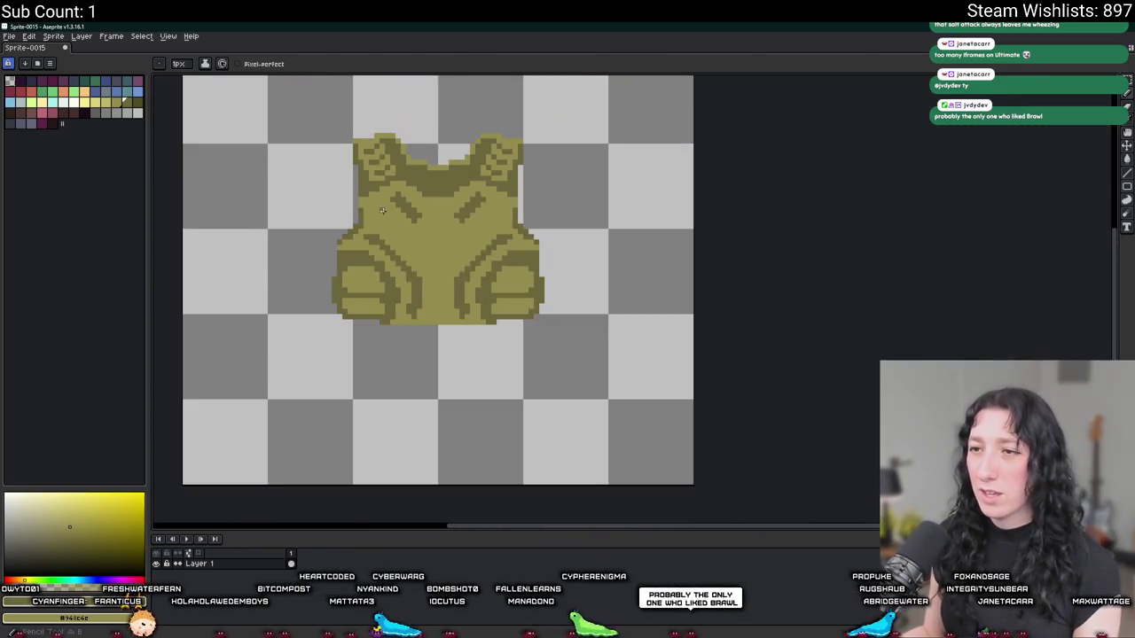
pyautogui.scroll(3, 429, 301)
pyautogui.moveTo(502, 359); pyautogui.dragTo(505, 333)
pyautogui.scroll(-5, 517, 382)
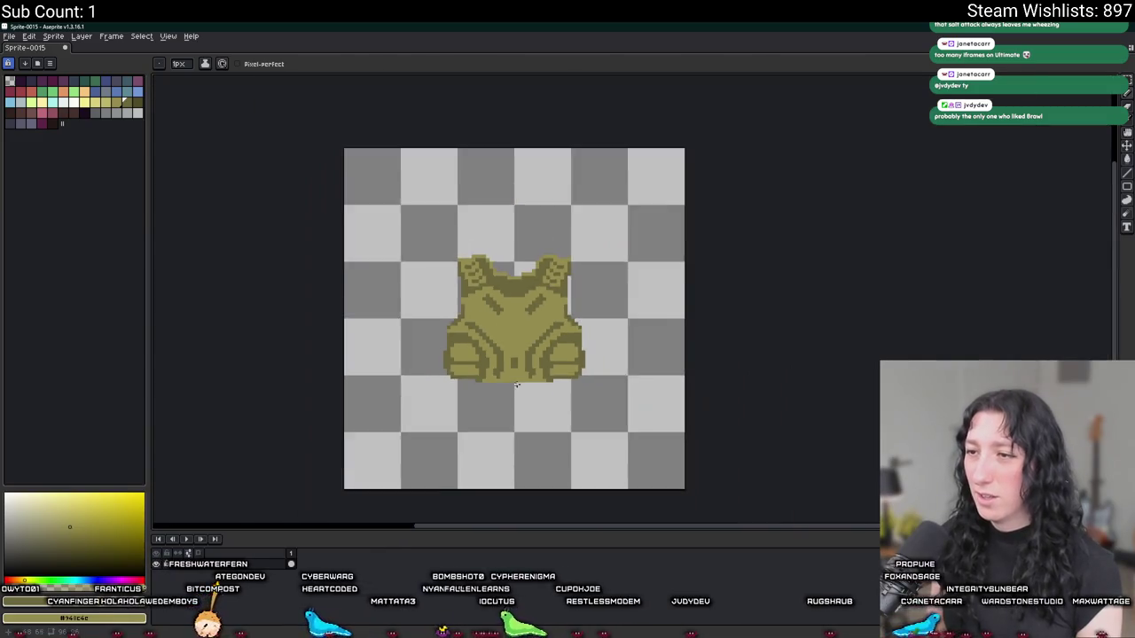
pyautogui.scroll(5, 520, 402)
pyautogui.moveTo(513, 375); pyautogui.dragTo(550, 384)
pyautogui.press('ctrl')
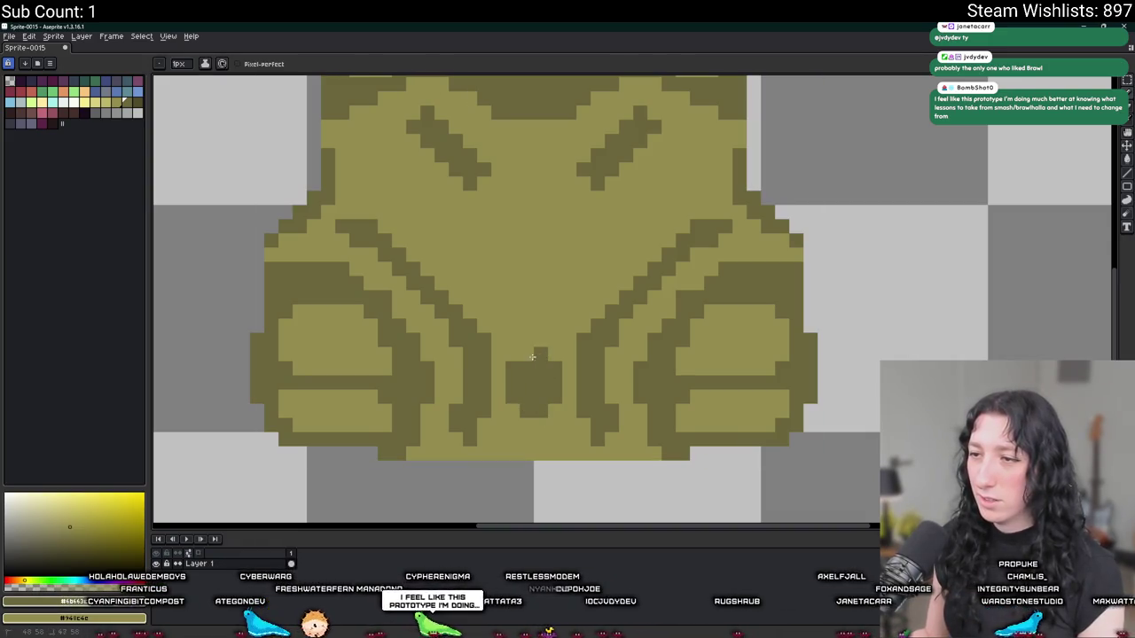
pyautogui.scroll(-5, 532, 414)
pyautogui.scroll(-4, 532, 413)
pyautogui.scroll(4, 559, 416)
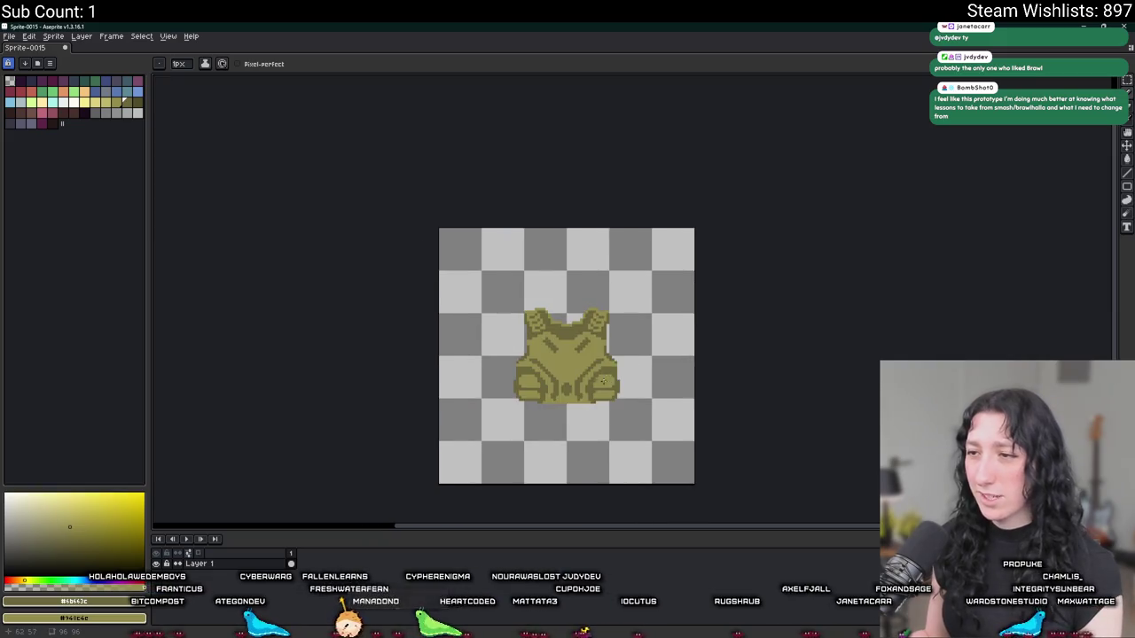
pyautogui.press('ctrl')
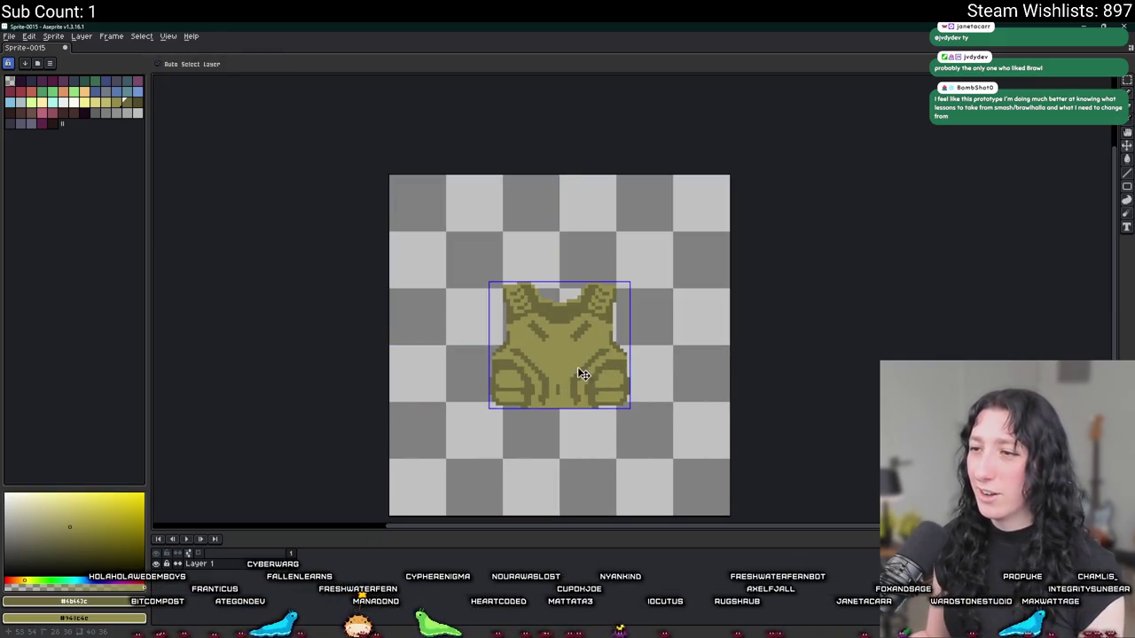
# - Draw a dark diagonal line across the vest's chest and recentre the vest in view
pyautogui.scroll(1, 527, 352)
pyautogui.scroll(1, 527, 352)
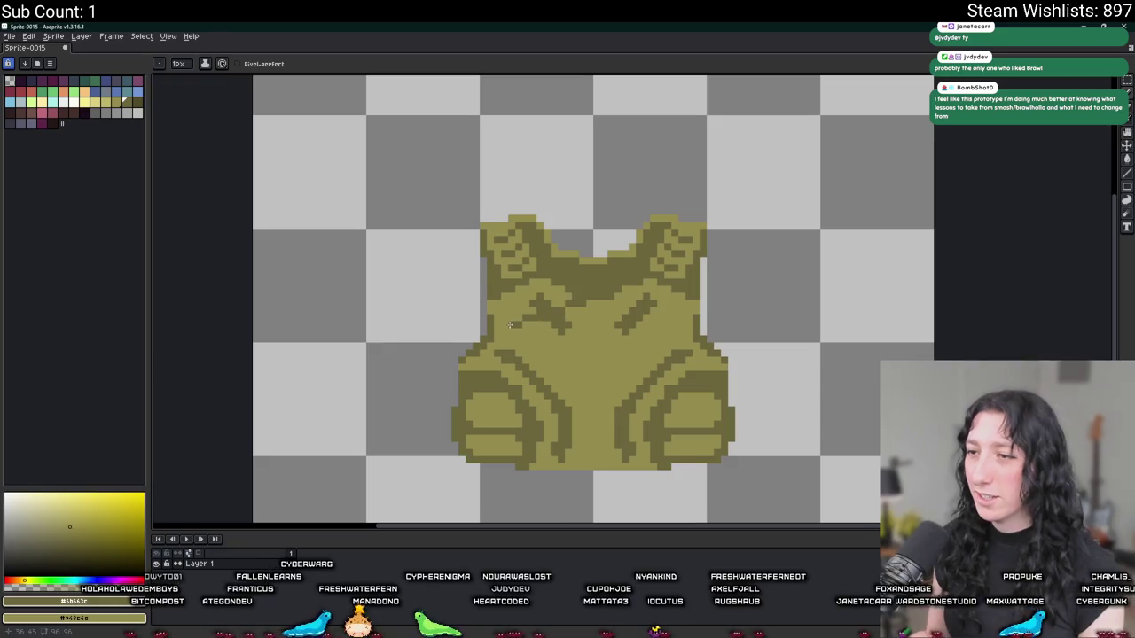
pyautogui.scroll(2, 511, 316)
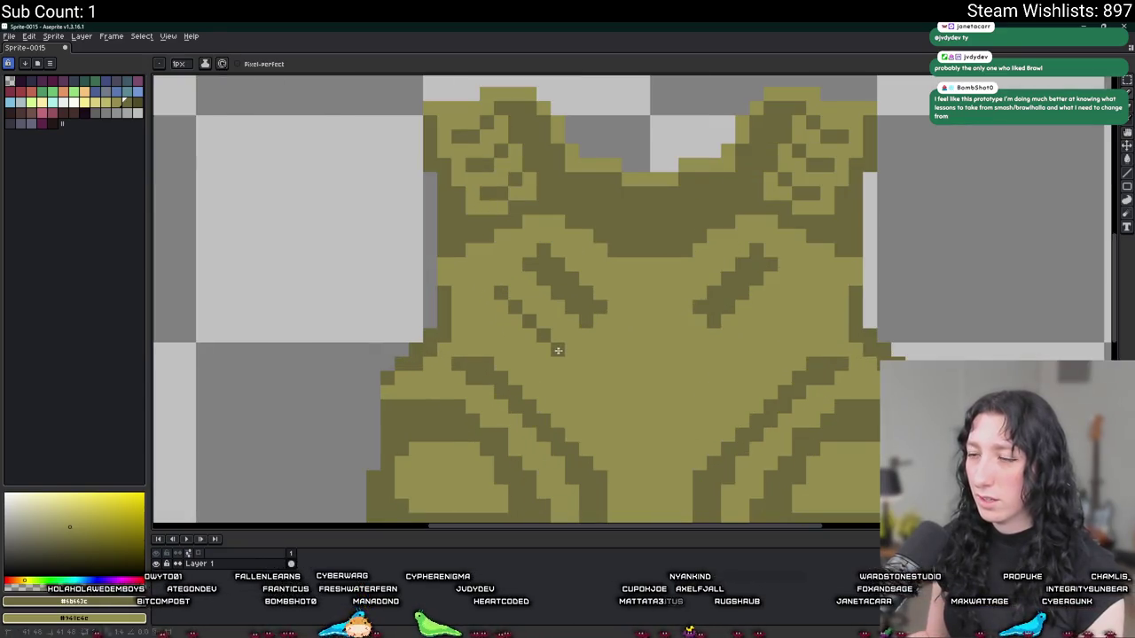
pyautogui.moveTo(470, 317); pyautogui.dragTo(525, 368)
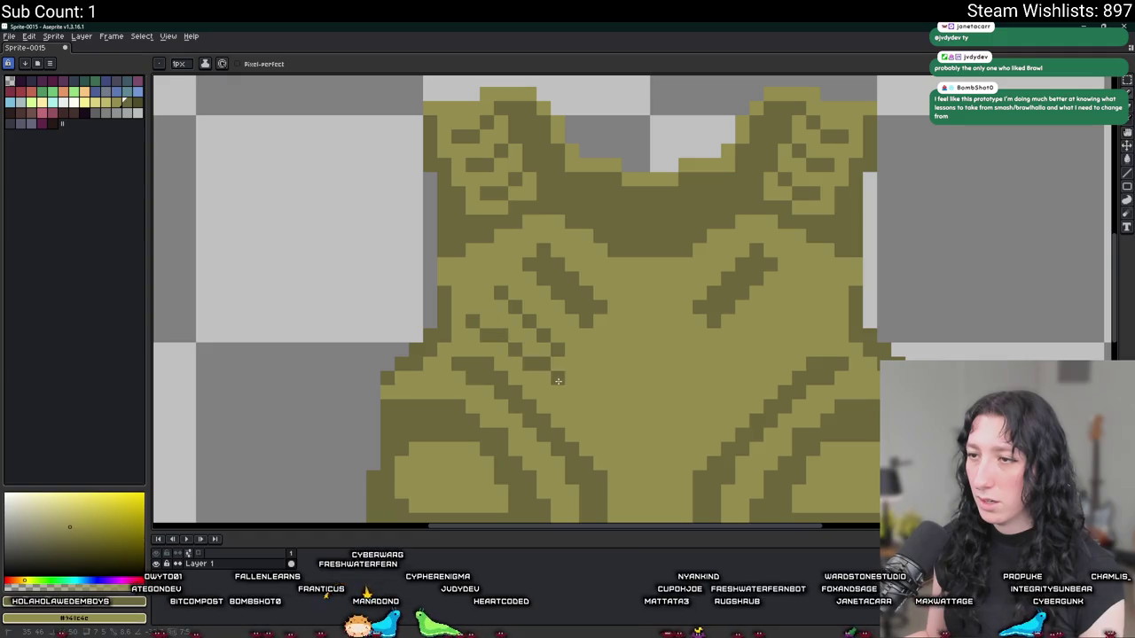
pyautogui.scroll(-5, 550, 390)
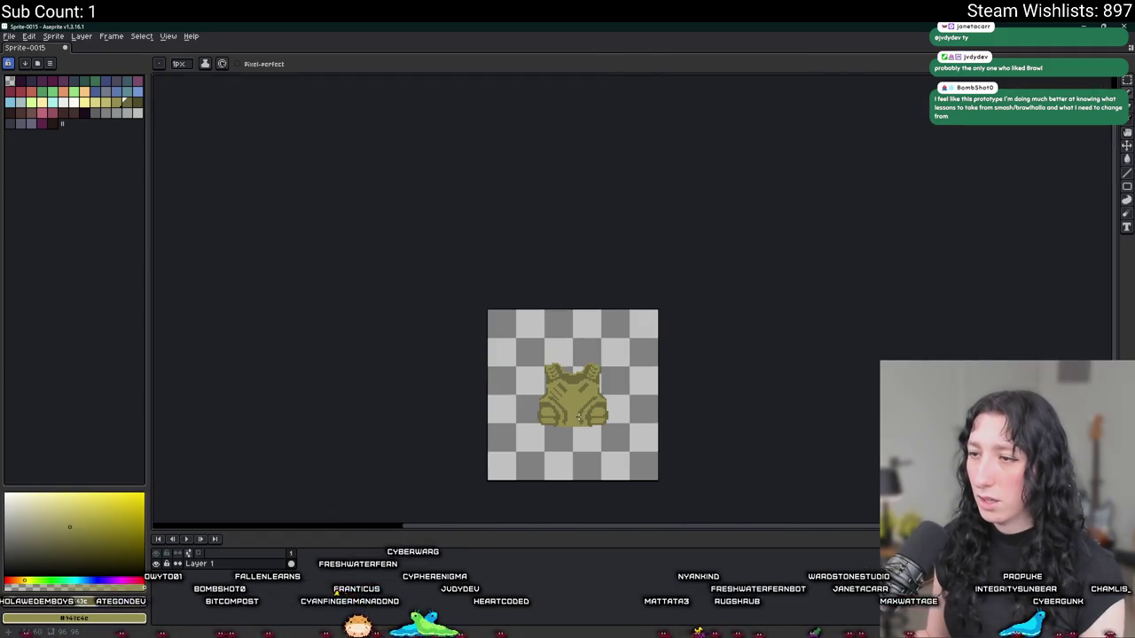
pyautogui.moveTo(608, 438); pyautogui.dragTo(588, 404)
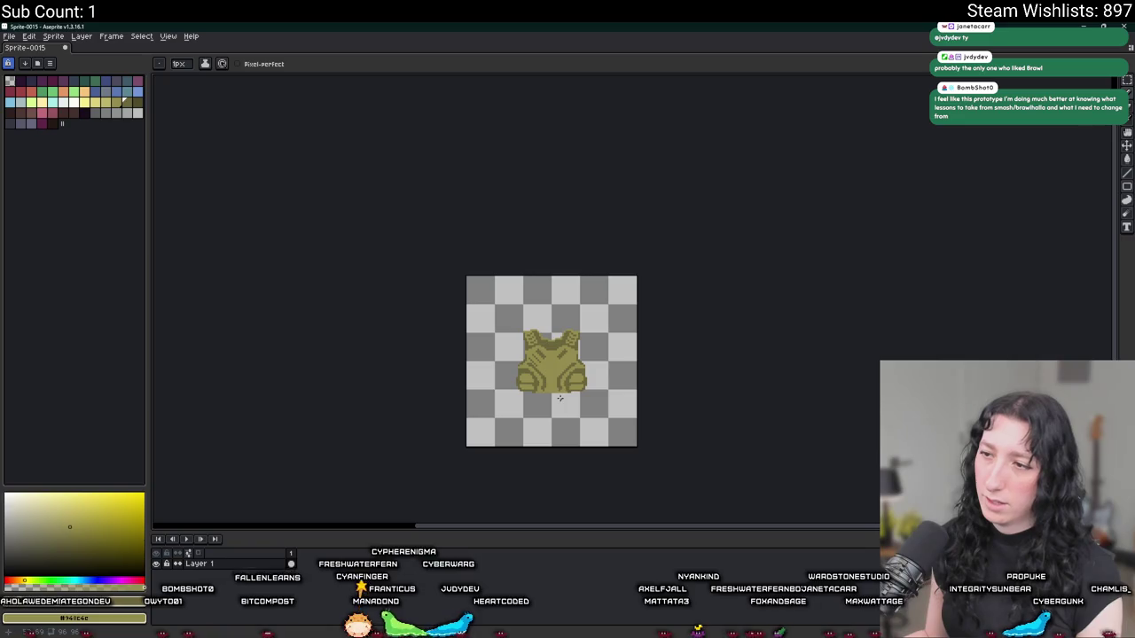
pyautogui.scroll(5, 559, 398)
pyautogui.press('v')
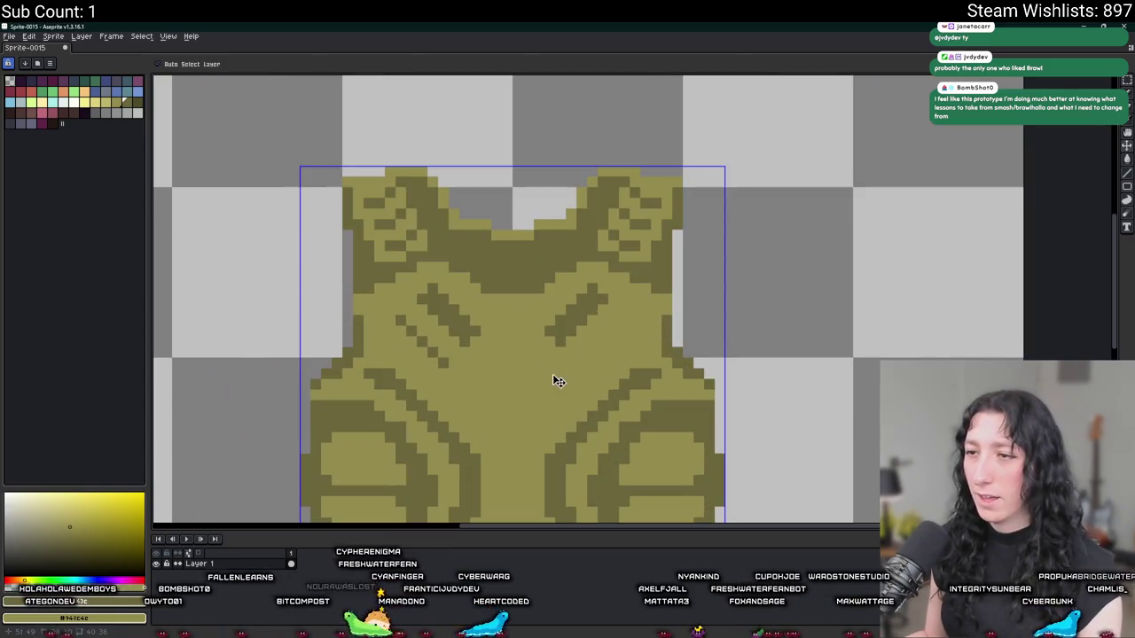
pyautogui.press('b')
pyautogui.scroll(-6, 510, 377)
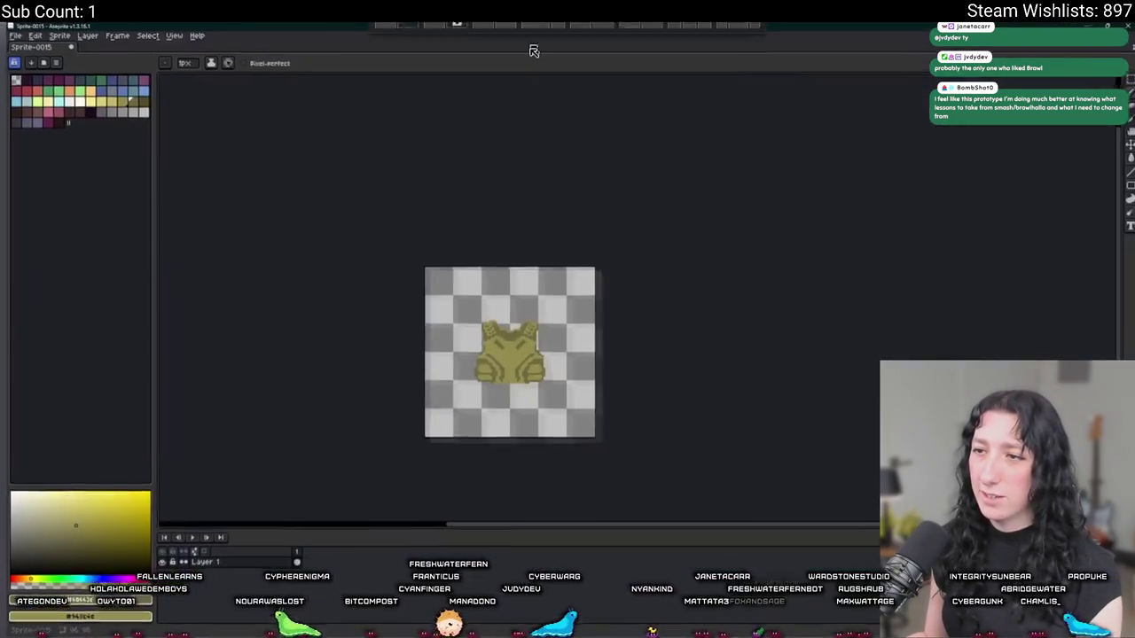
pyautogui.scroll(3, 491, 358)
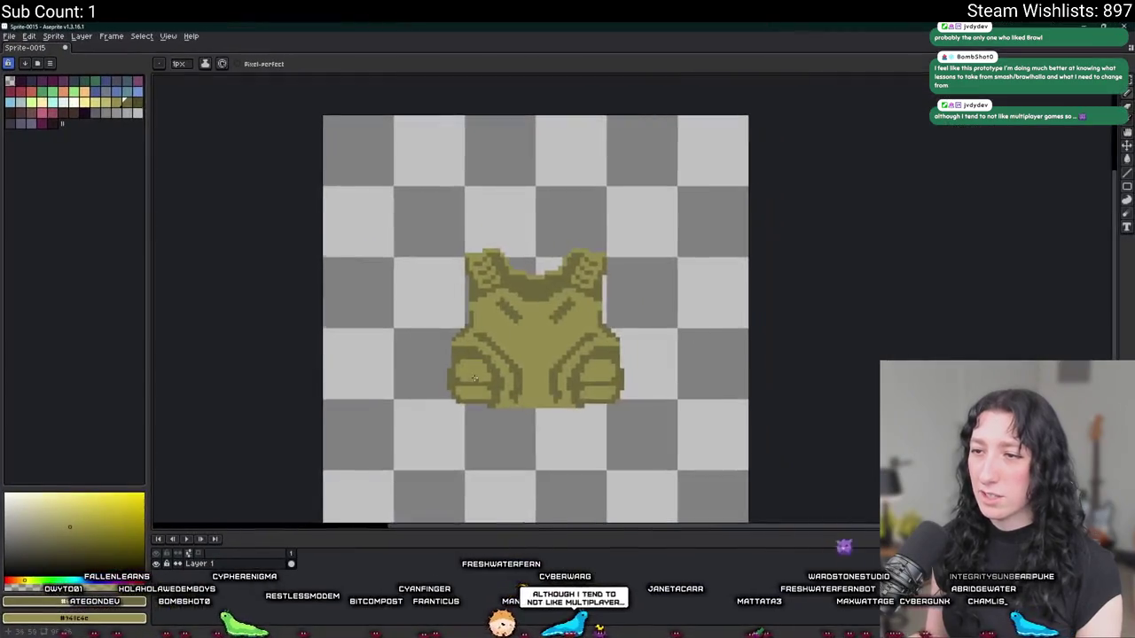
pyautogui.scroll(6, 474, 378)
# - Draw a dark diagonal with extra dark pixels on the vest's left plate
pyautogui.moveTo(421, 317); pyautogui.dragTo(491, 388)
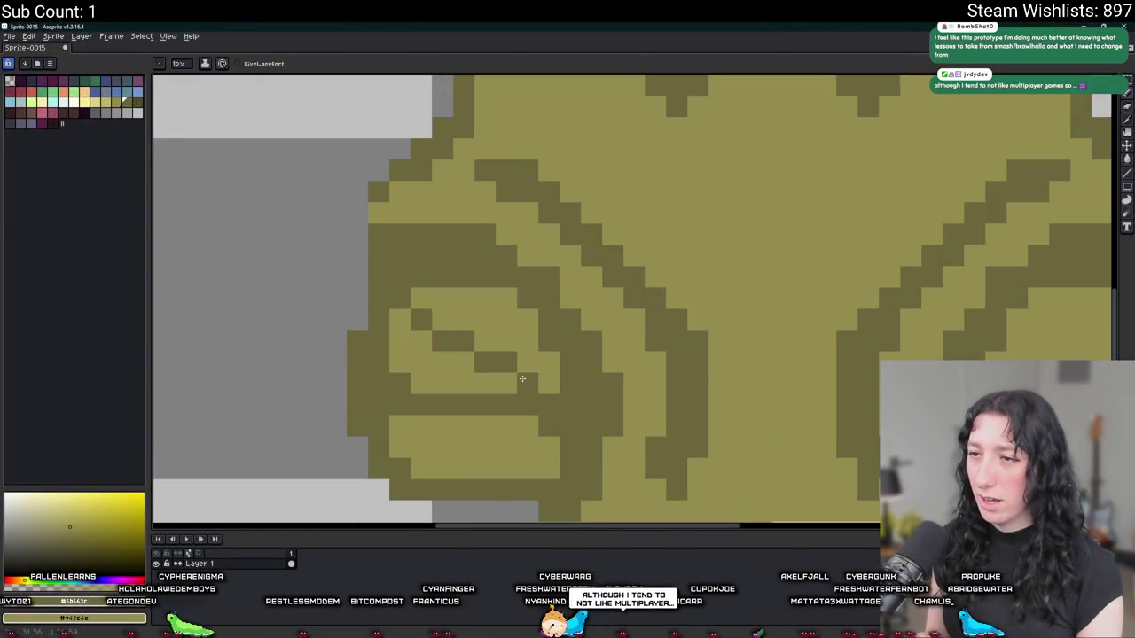
pyautogui.scroll(-8, 531, 413)
pyautogui.scroll(5, 488, 393)
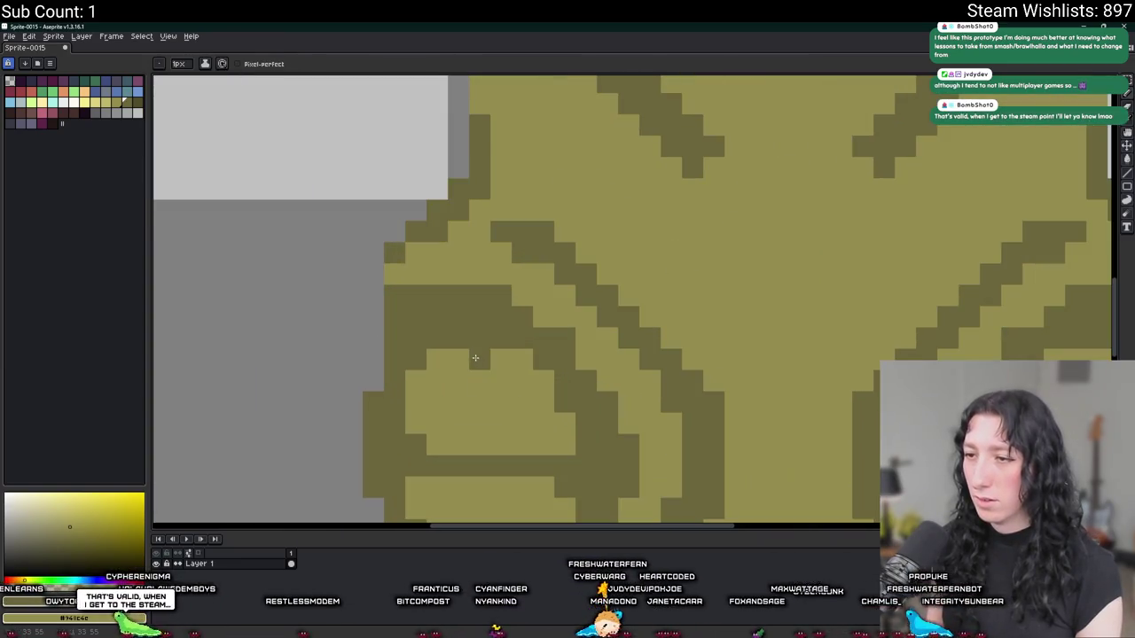
pyautogui.click(502, 381)
pyautogui.click(523, 401)
pyautogui.click(522, 391)
pyautogui.moveTo(522, 402)
pyautogui.mouseDown()
pyautogui.moveTo(552, 432)
pyautogui.moveTo(610, 439)
pyautogui.mouseUp()
pyautogui.scroll(-5, 535, 403)
pyautogui.scroll(5, 510, 416)
pyautogui.click(489, 393)
pyautogui.scroll(-5, 610, 439)
pyautogui.scroll(4, 610, 439)
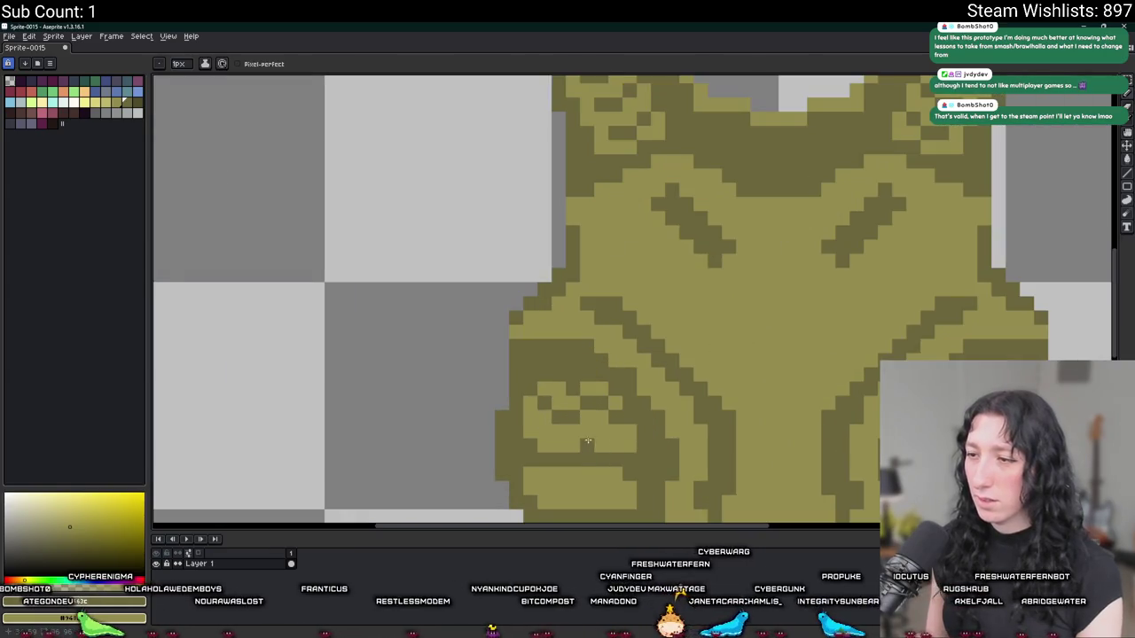
pyautogui.click(606, 439)
pyautogui.scroll(-5, 606, 439)
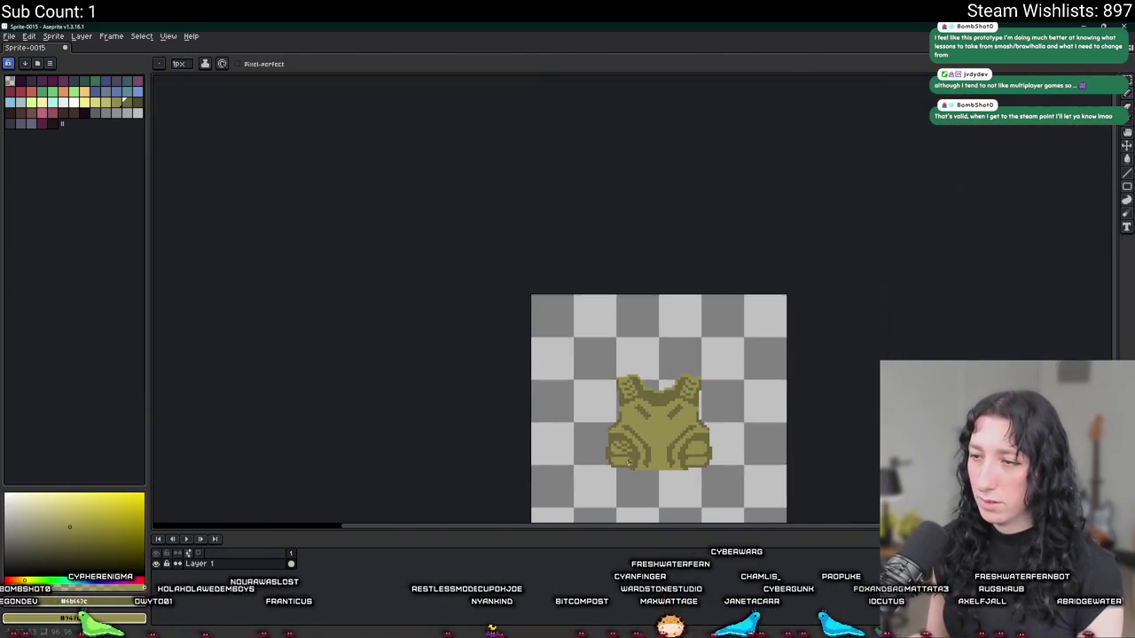
pyautogui.press('v')
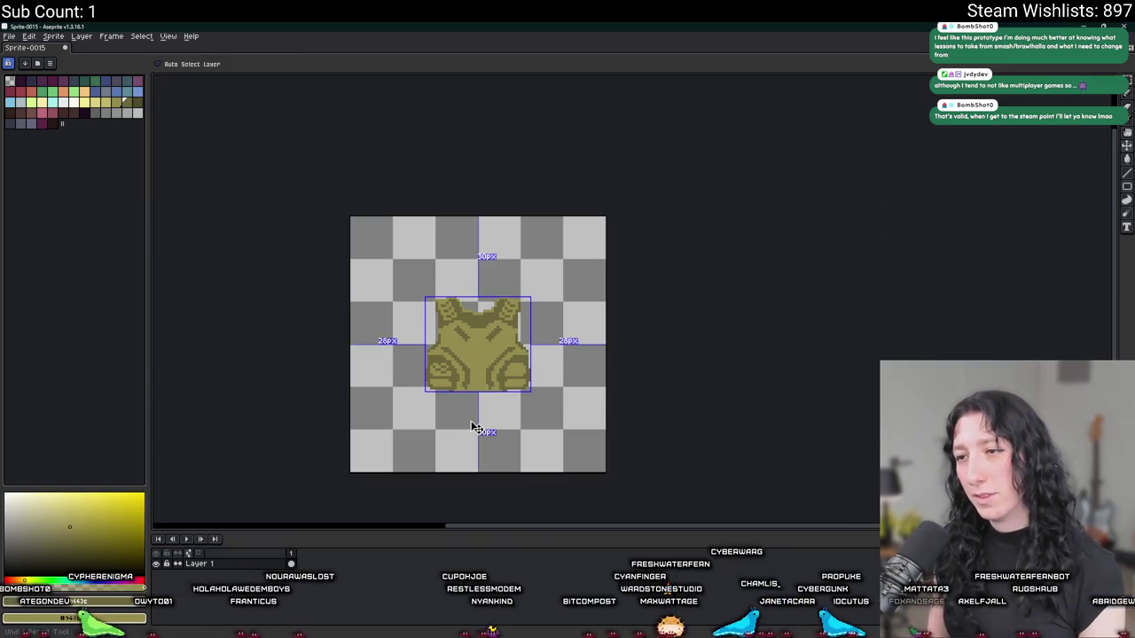
pyautogui.press('b')
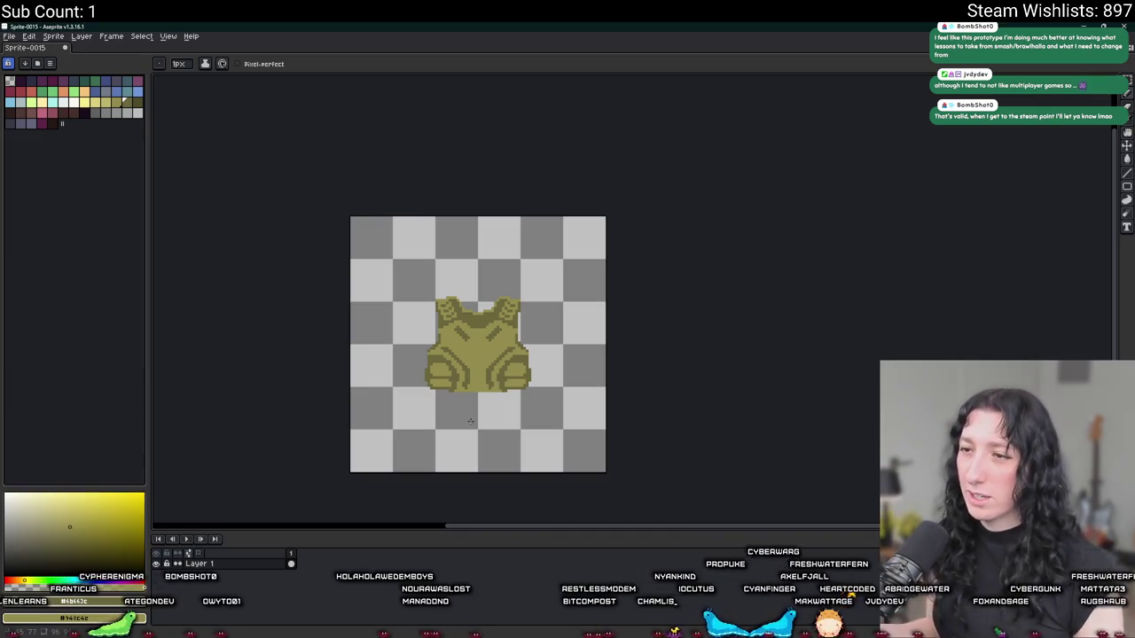
pyautogui.scroll(2, 478, 389)
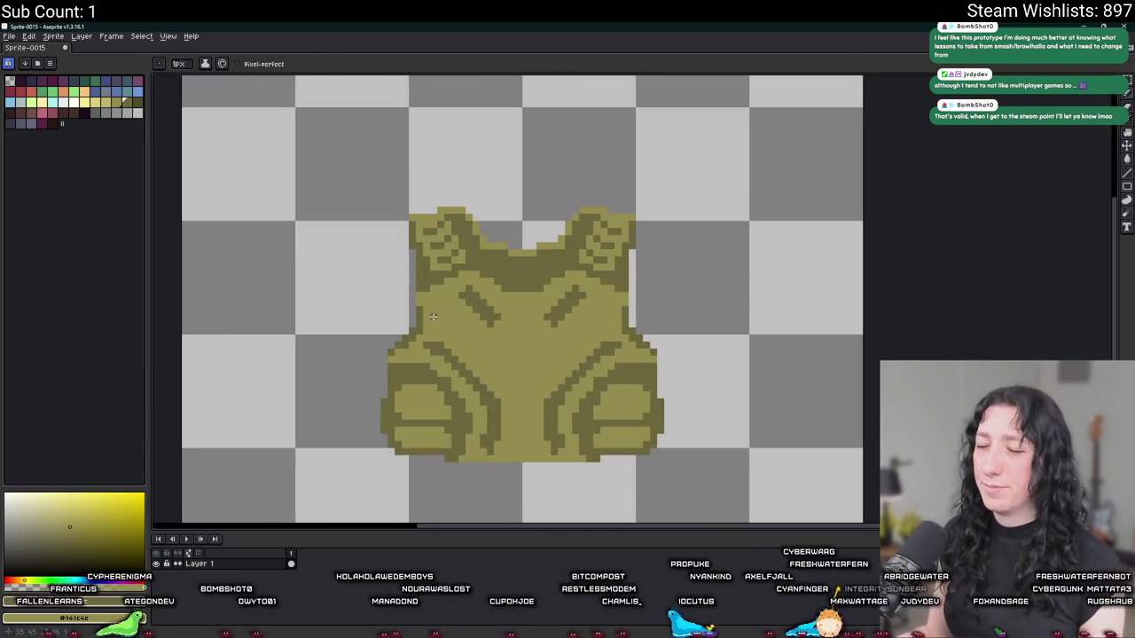
pyautogui.press('m')
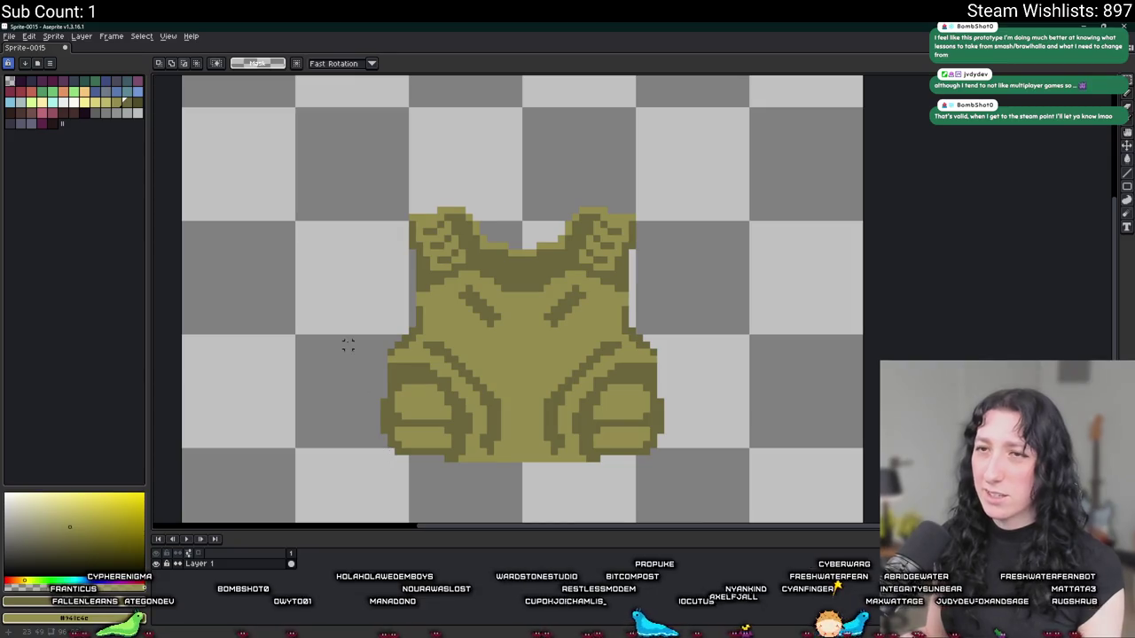
pyautogui.hotkey('ctrl', 'shift', 'e')
pyautogui.click(467, 220)
# - Set the export destination to Documents > GitHub > UnknownSpaces > Art and select the file name
pyautogui.click(475, 229)
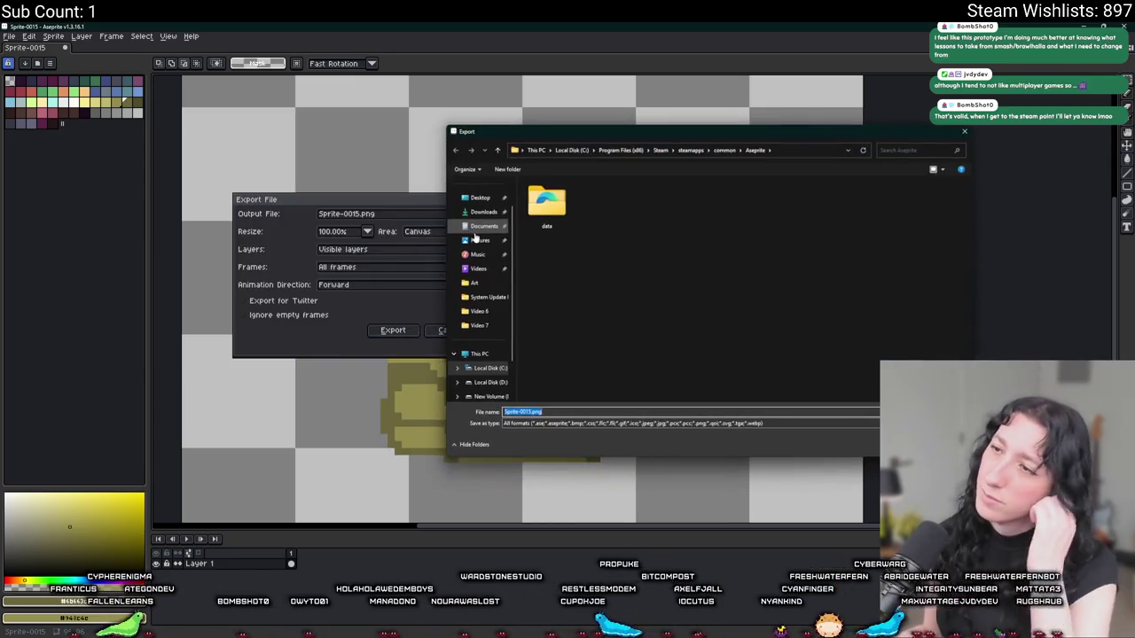
pyautogui.click(495, 233)
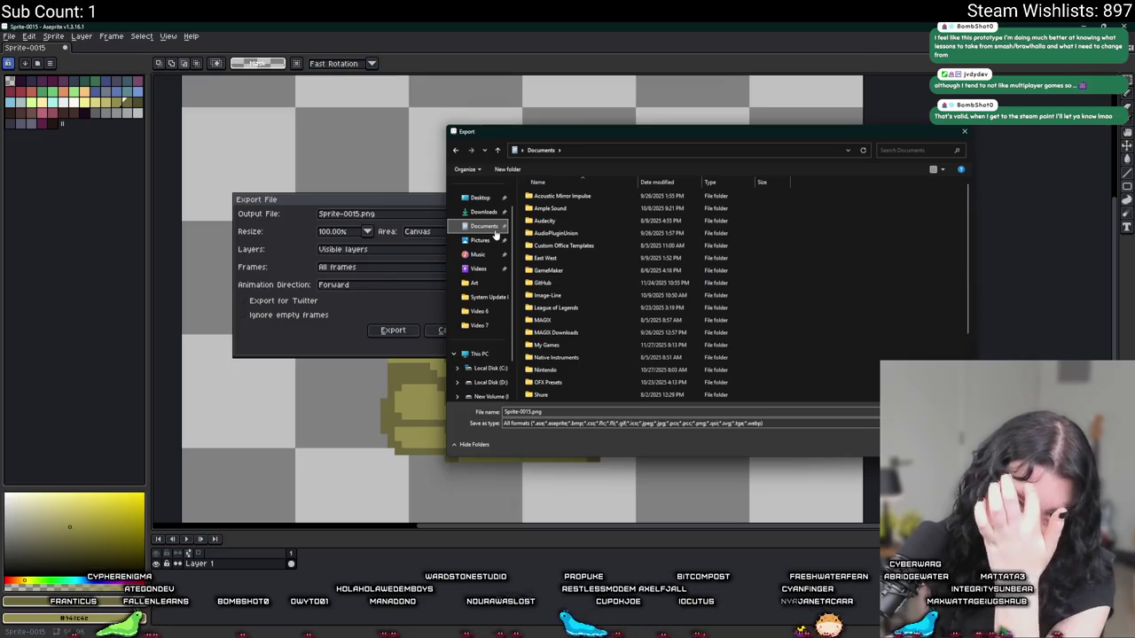
pyautogui.doubleClick(567, 282)
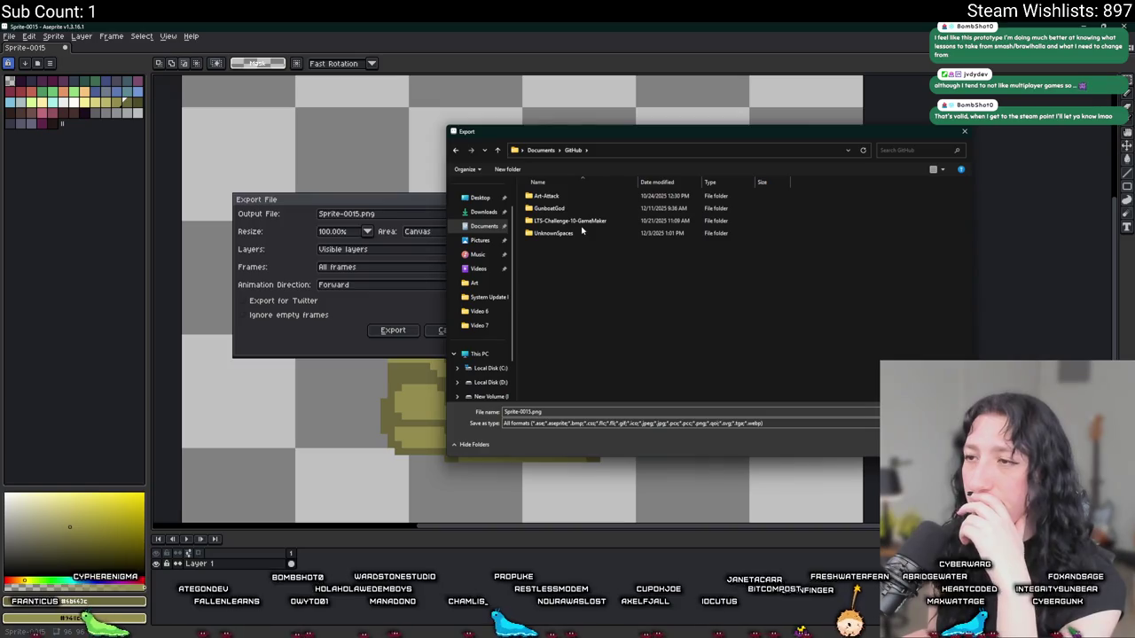
pyautogui.doubleClick(578, 237)
pyautogui.doubleClick(558, 209)
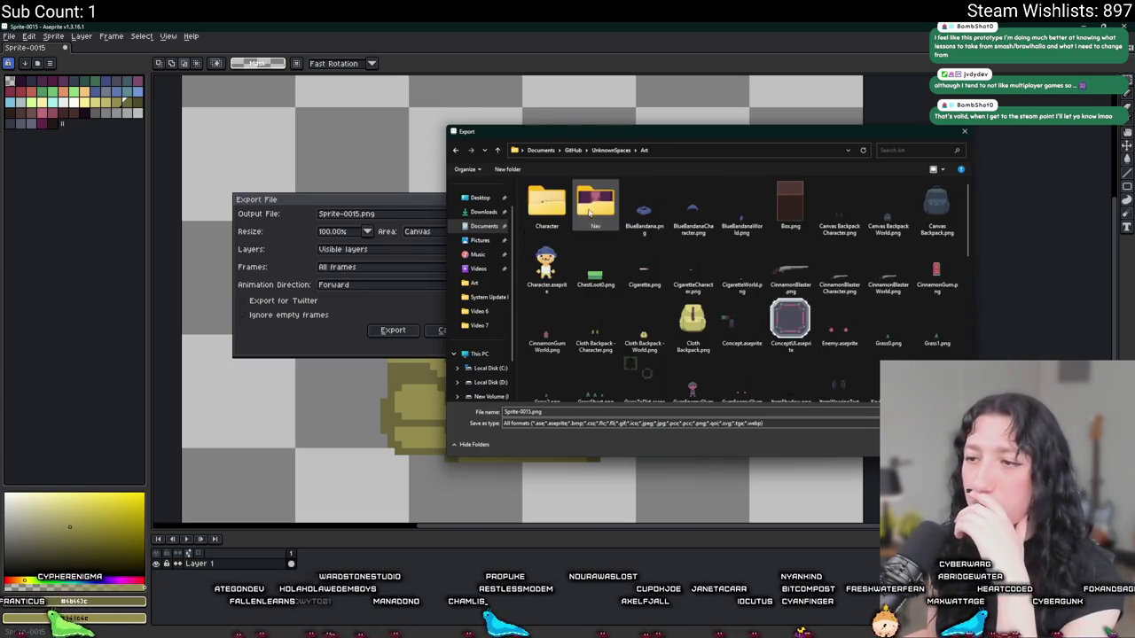
pyautogui.click(533, 412)
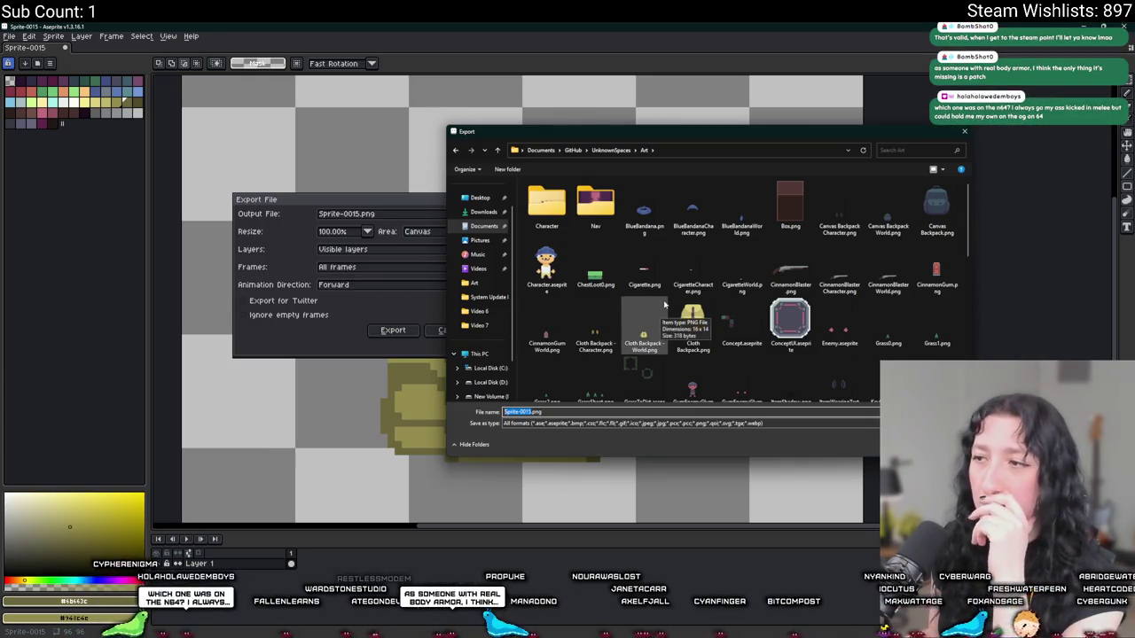
pyautogui.scroll(-1, 731, 383)
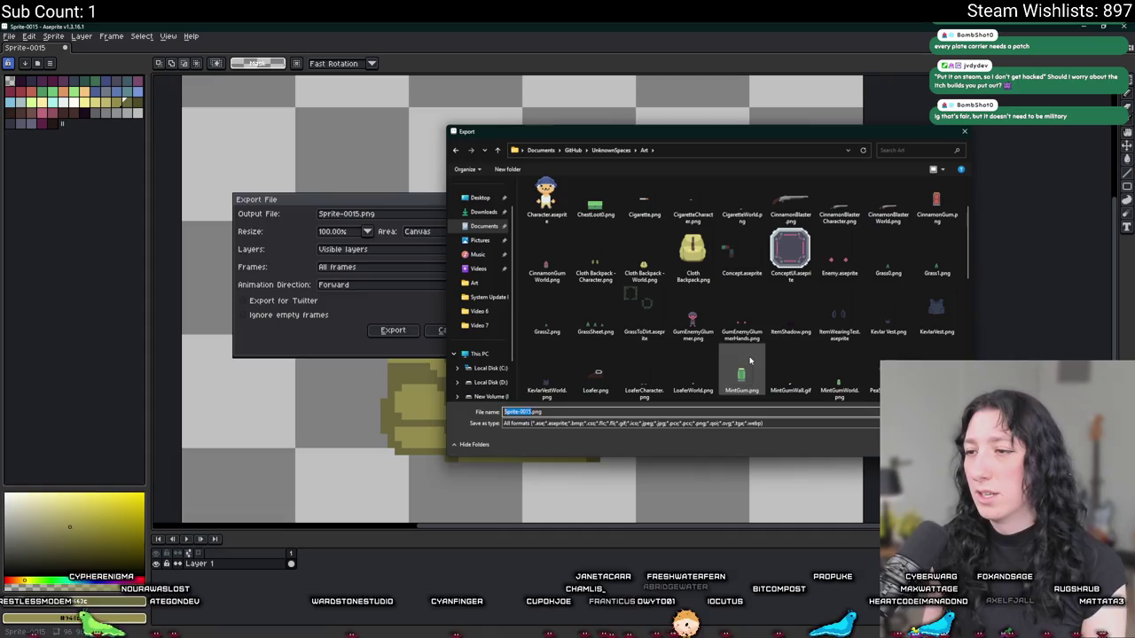
# - Name the file GumenforcedVest.png and export the olive vest sprite
pyautogui.press('BackSpace')
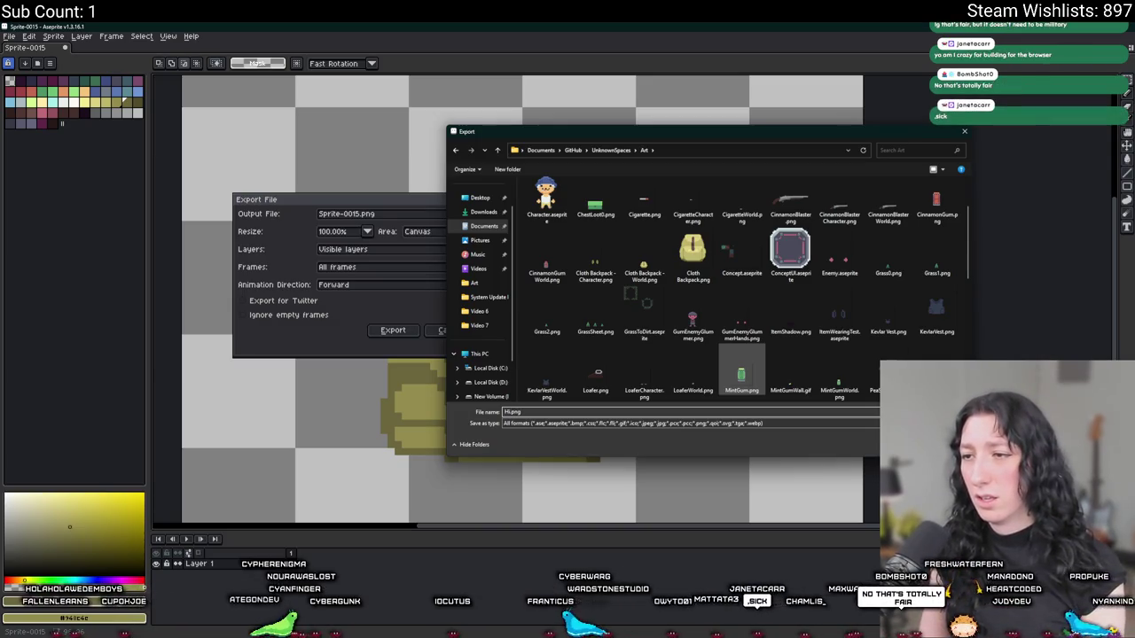
pyautogui.write('d')
pyautogui.press('BackSpace')
pyautogui.write('GumReinforcedVest')
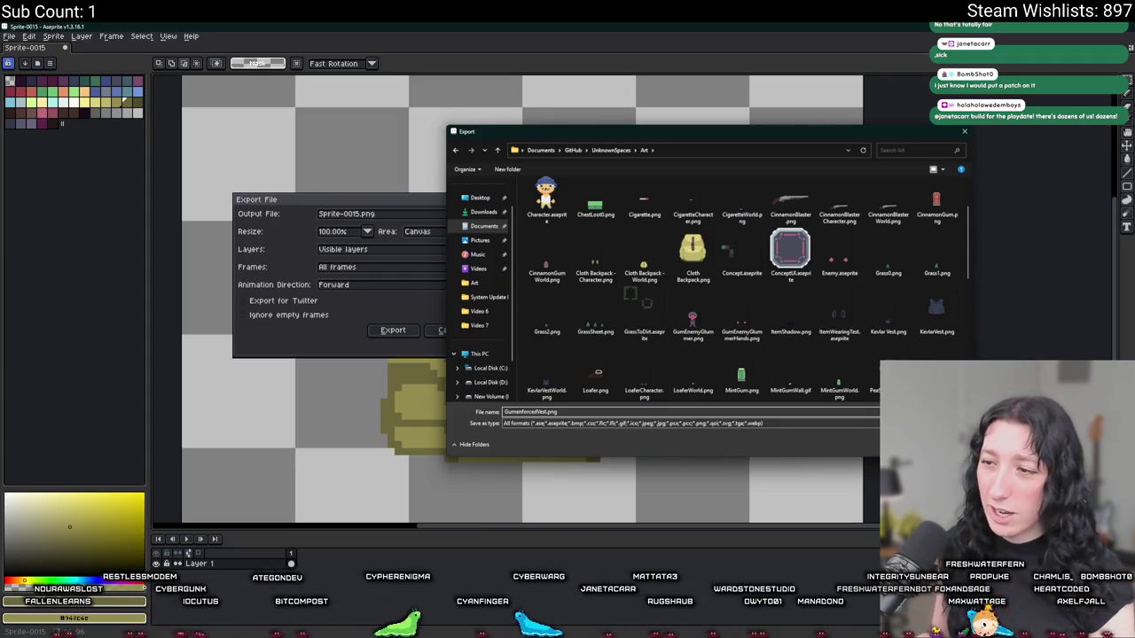
pyautogui.press('Return')
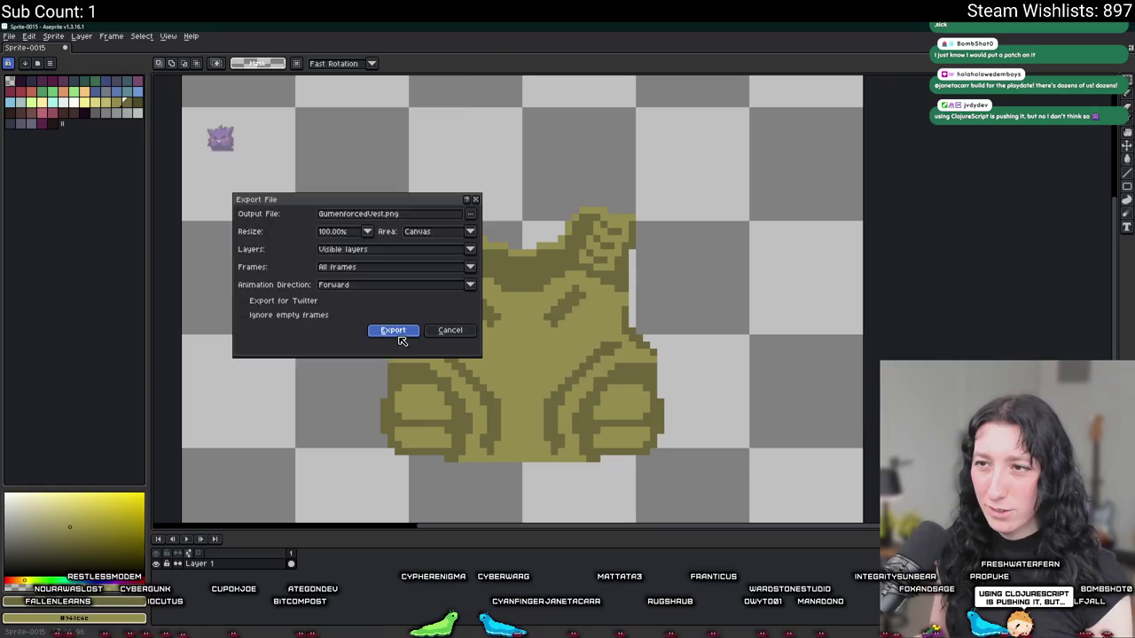
pyautogui.click(399, 330)
pyautogui.scroll(-1, 419, 327)
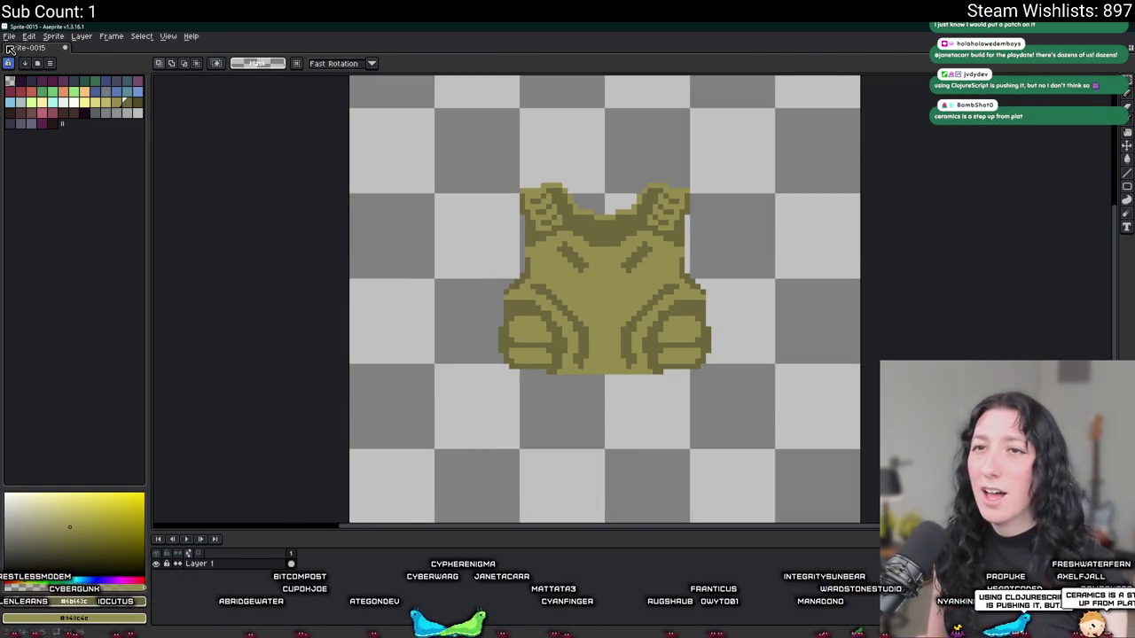
# - Open Character.aseprite, look over the character, then go back to the Sprite-0015 vest
pyautogui.click(9, 37)
pyautogui.click(35, 58)
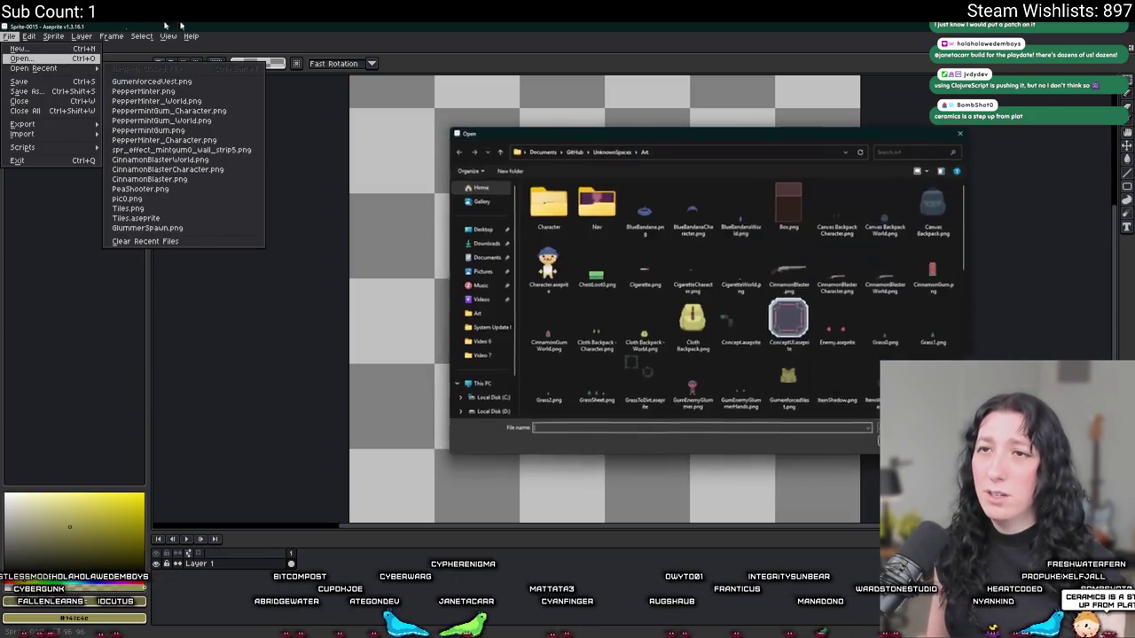
pyautogui.doubleClick(550, 265)
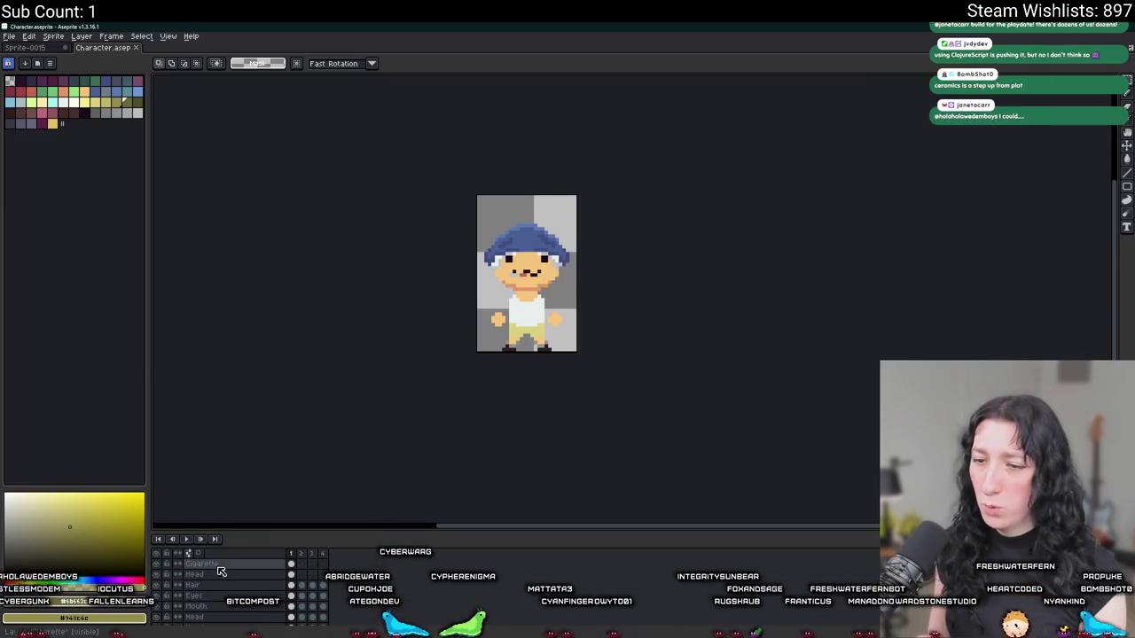
pyautogui.scroll(5, 560, 282)
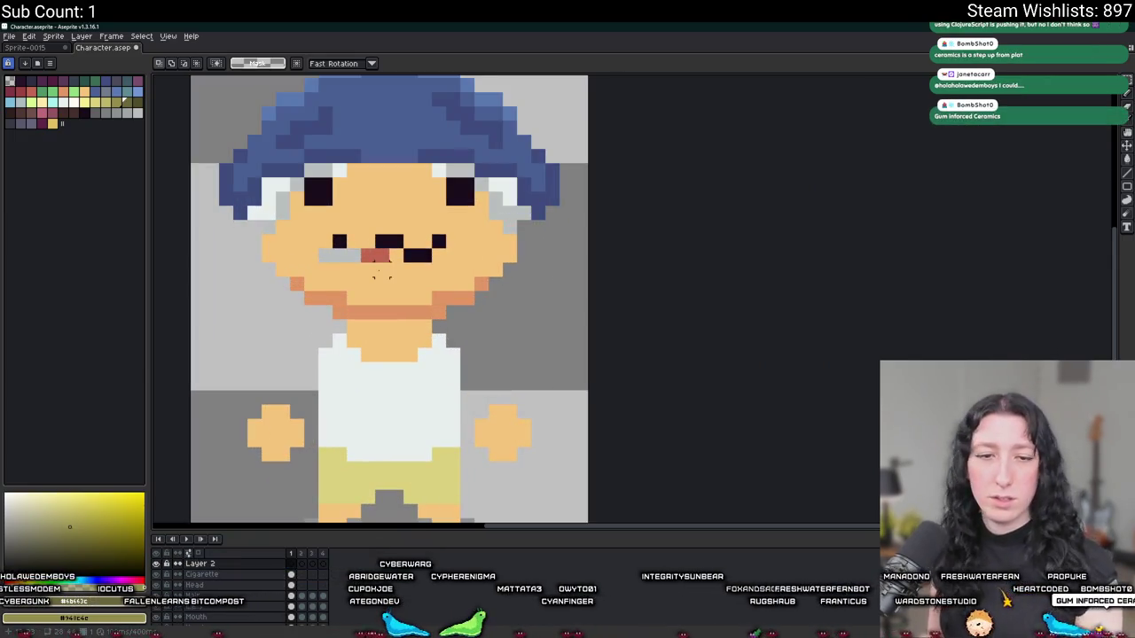
pyautogui.moveTo(379, 275)
pyautogui.mouseDown()
pyautogui.moveTo(375, 222)
pyautogui.moveTo(406, 223)
pyautogui.moveTo(405, 254)
pyautogui.mouseUp()
pyautogui.click(52, 50)
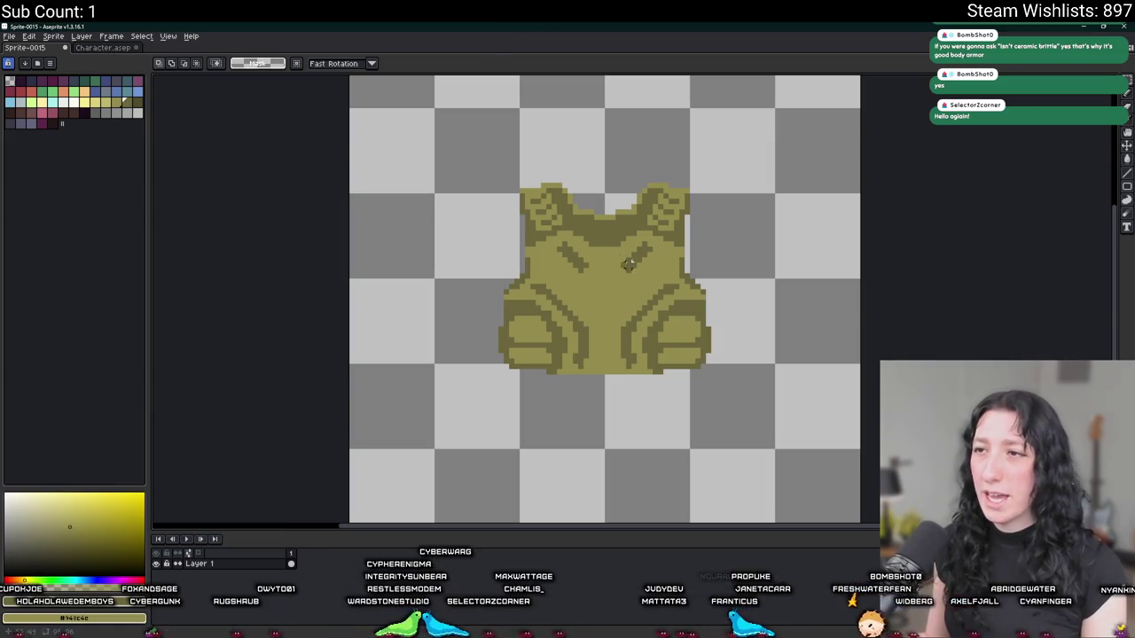
pyautogui.scroll(1, 551, 214)
# - Open Kevlar Vest.png, select the whole vest, and go to the Character sprite
pyautogui.moveTo(484, 170)
pyautogui.mouseDown()
pyautogui.moveTo(631, 403)
pyautogui.moveTo(760, 417)
pyautogui.mouseUp()
pyautogui.hotkey('ctrl', 'd')
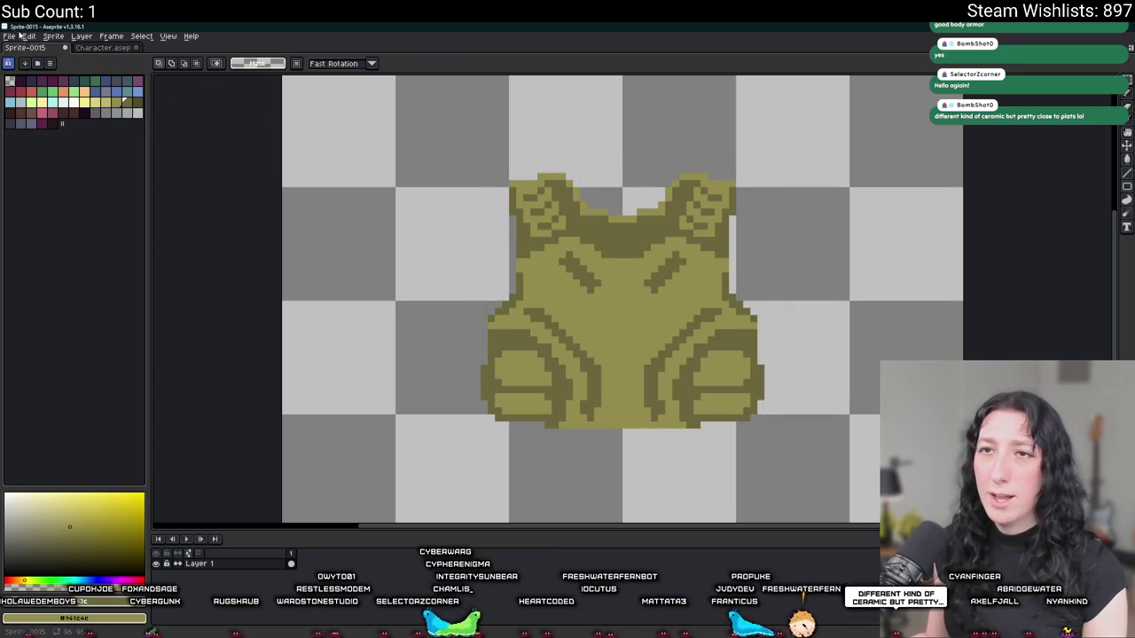
pyautogui.click(18, 35)
pyautogui.click(22, 59)
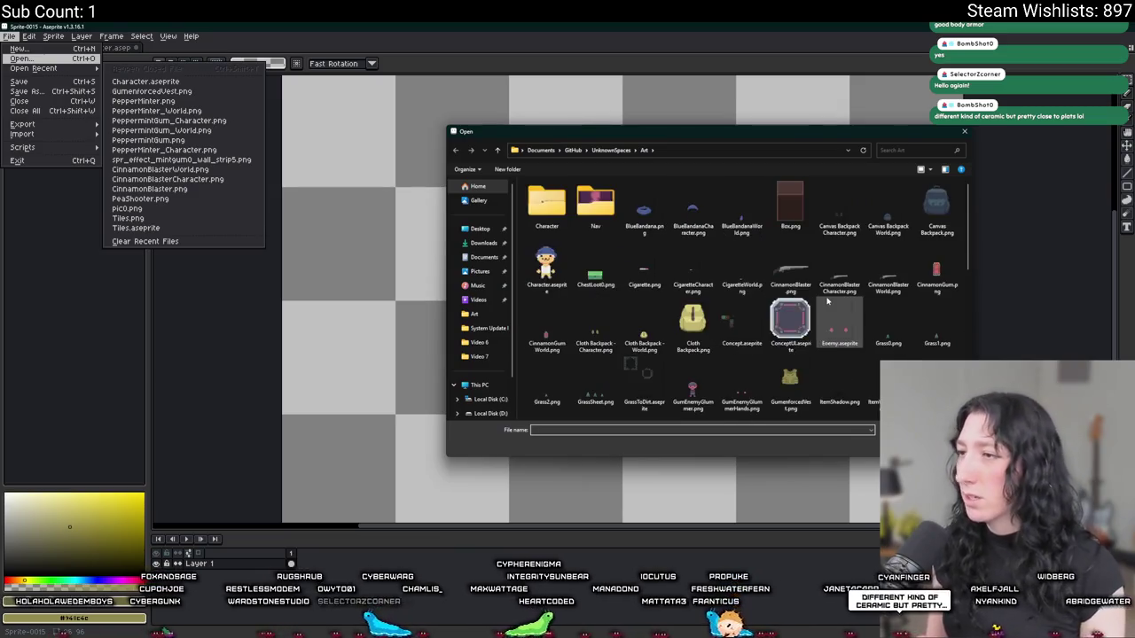
pyautogui.scroll(-3, 827, 302)
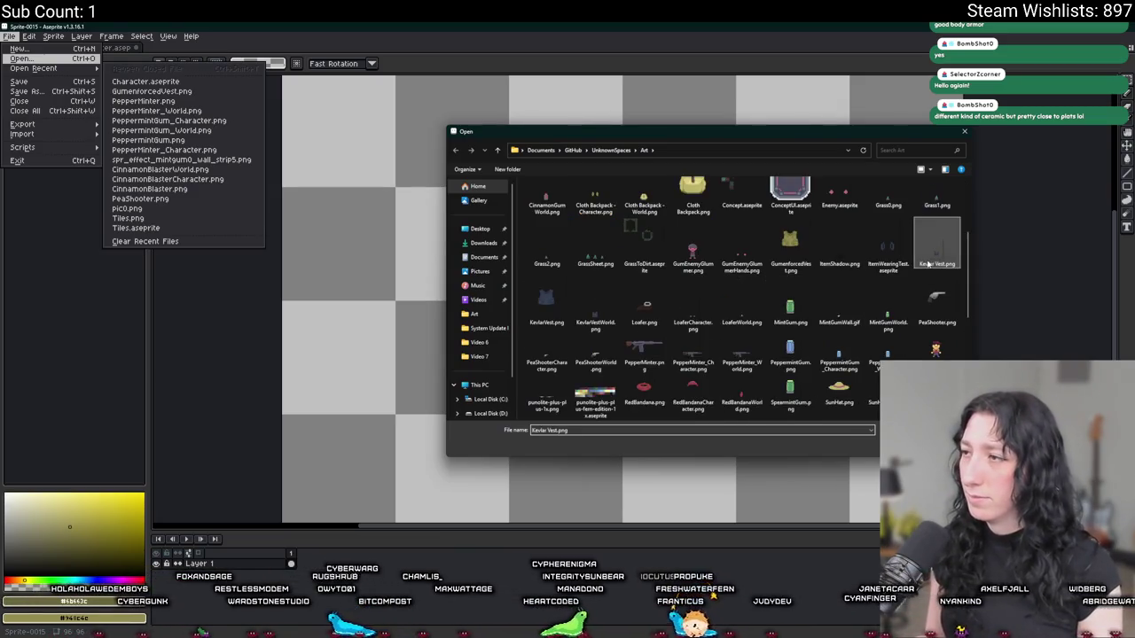
pyautogui.doubleClick(929, 263)
pyautogui.scroll(5, 653, 297)
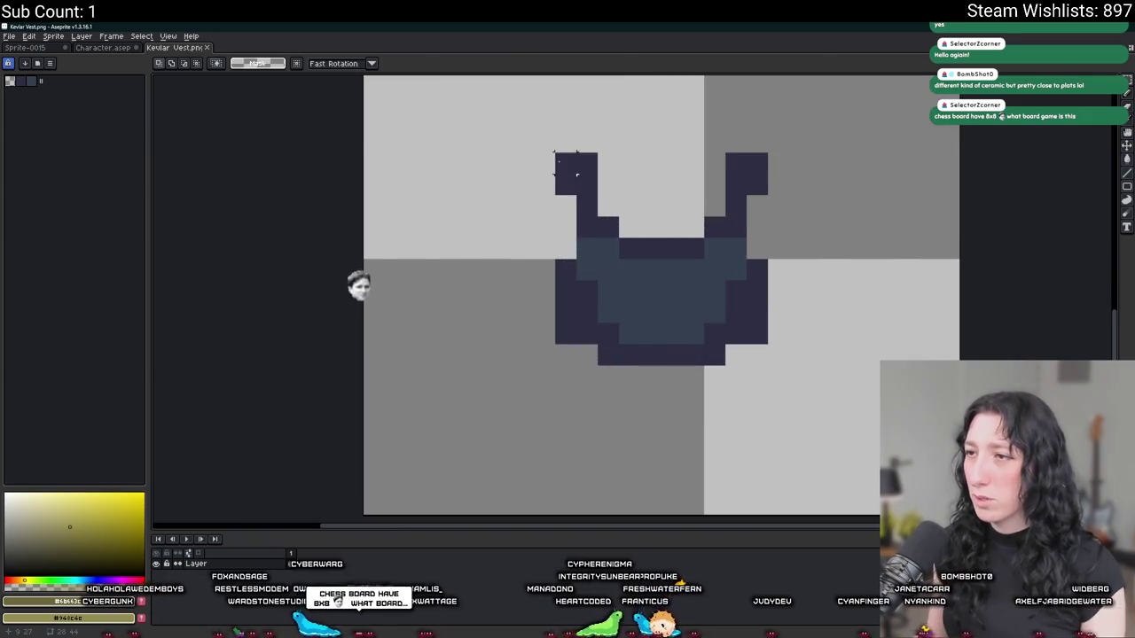
pyautogui.hotkey('ctrl', 'a')
pyautogui.click(81, 49)
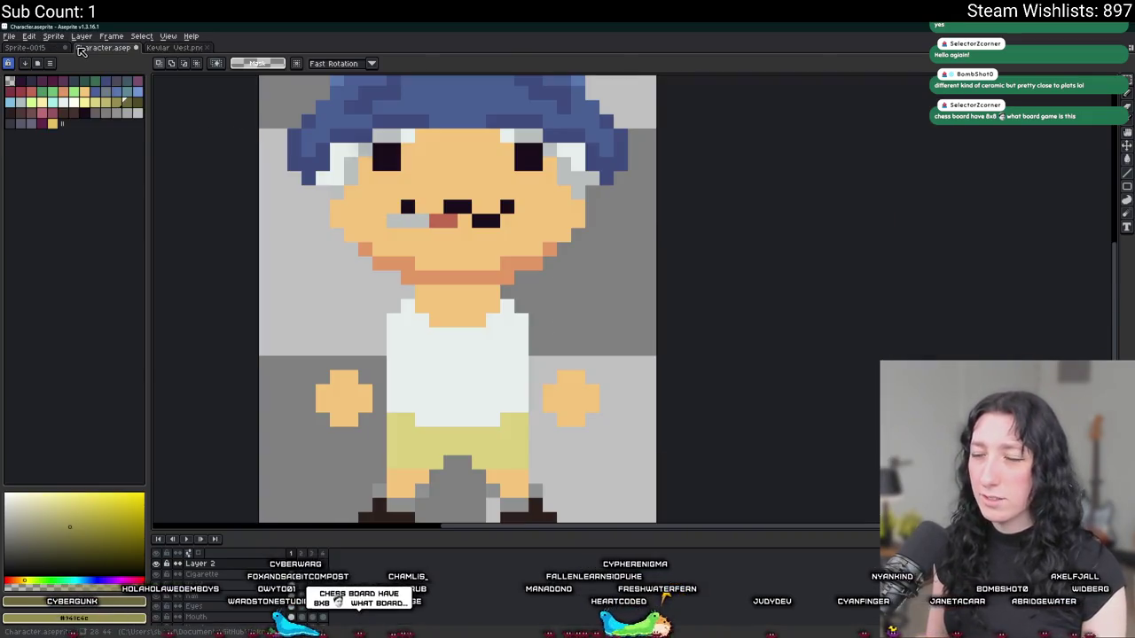
# - Paste the Kevlar vest onto the character's torso, nudging it up two pixels
pyautogui.hotkey('ctrl', 'v')
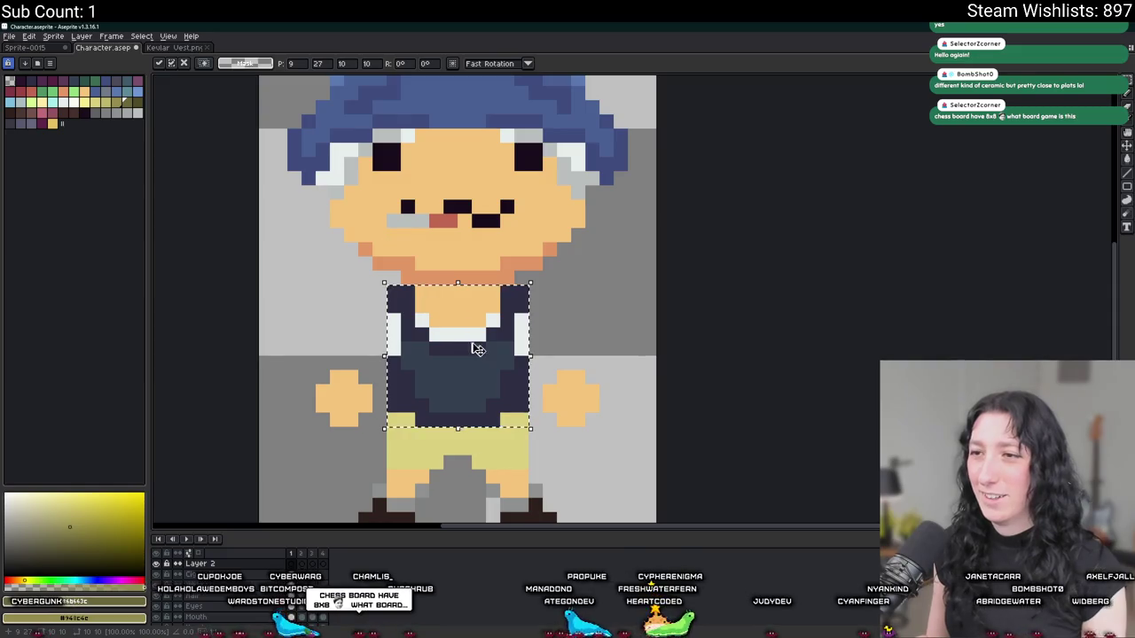
pyautogui.moveTo(477, 322); pyautogui.dragTo(478, 350)
pyautogui.press('Up')
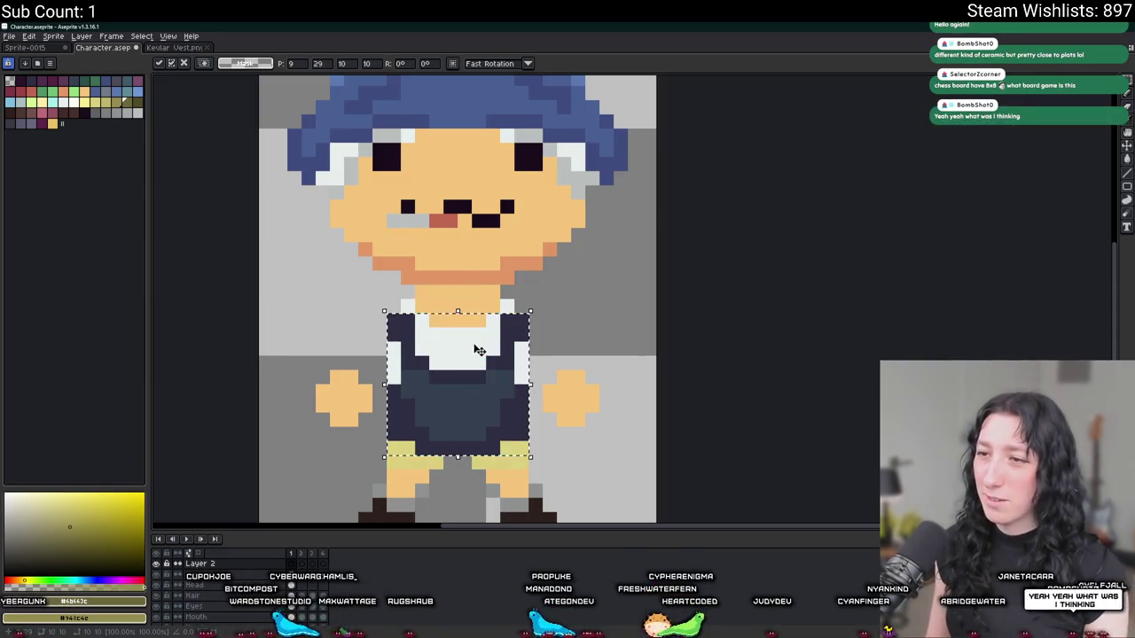
pyautogui.scroll(-2, 478, 350)
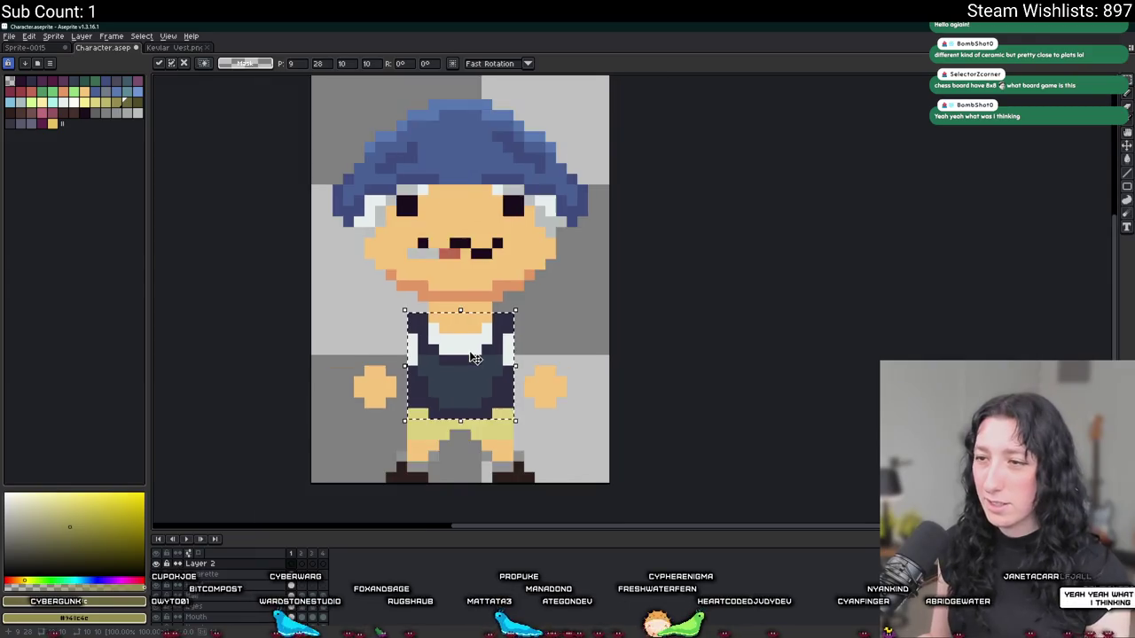
pyautogui.press('Up')
pyautogui.scroll(2, 479, 355)
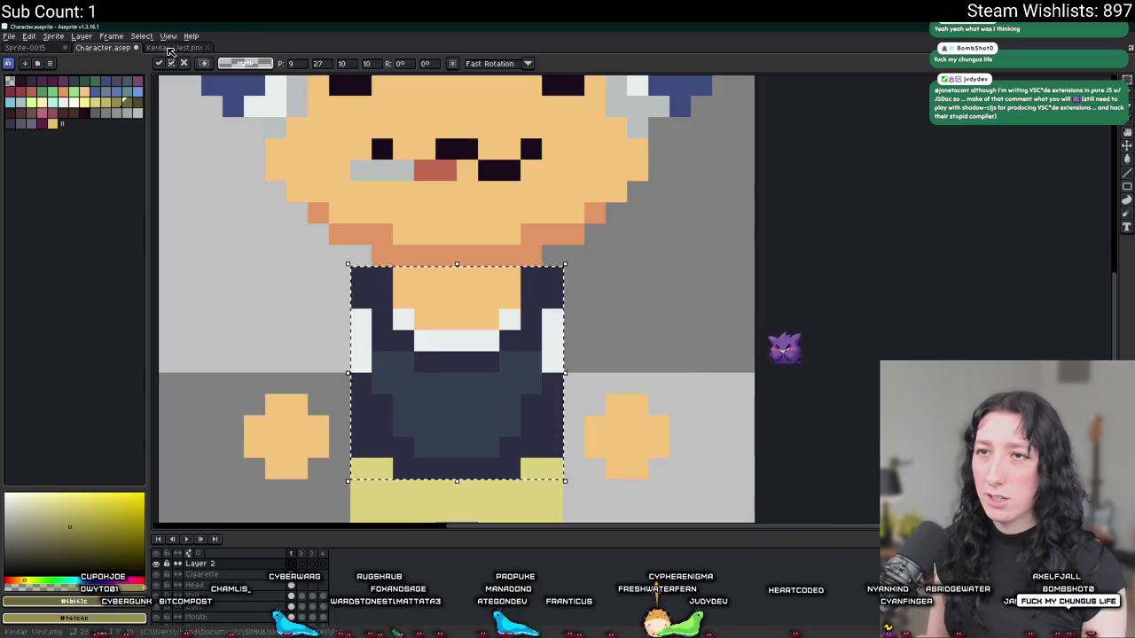
pyautogui.hotkey('ctrl', 'Tab')
pyautogui.hotkey('ctrl', 'Tab')
pyautogui.scroll(2, 567, 313)
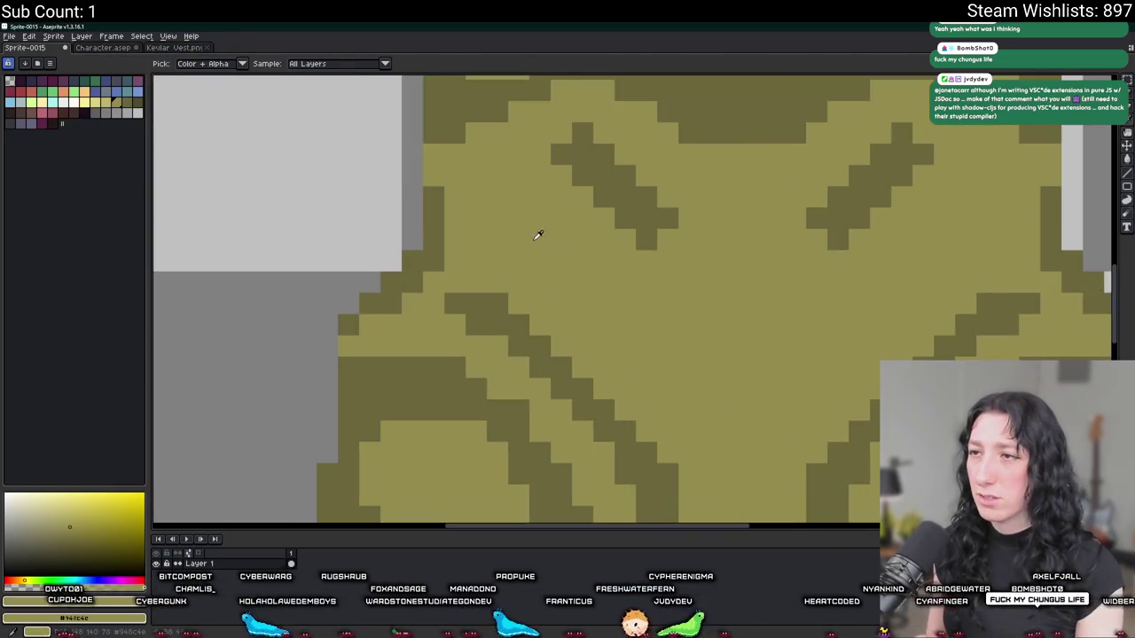
pyautogui.click(173, 47)
# - Fill the Kevlar Vest.png body, outlines, centre strip and right strap with olive
pyautogui.scroll(1, 660, 266)
pyautogui.press('g')
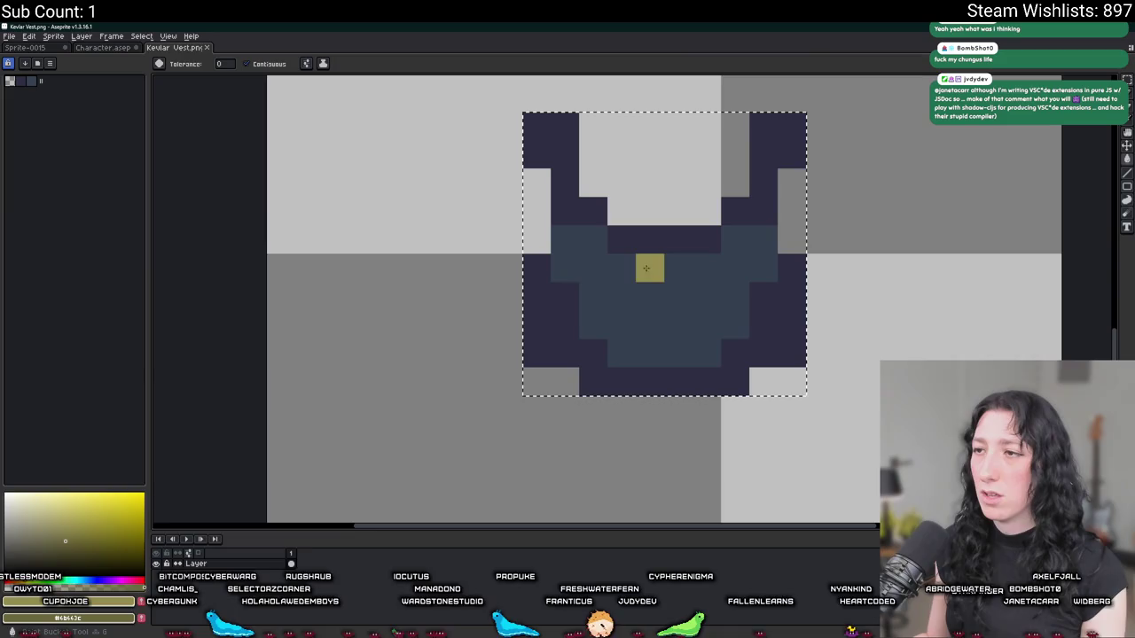
pyautogui.click(661, 293)
pyautogui.click(541, 293)
pyautogui.click(778, 298)
pyautogui.click(678, 239)
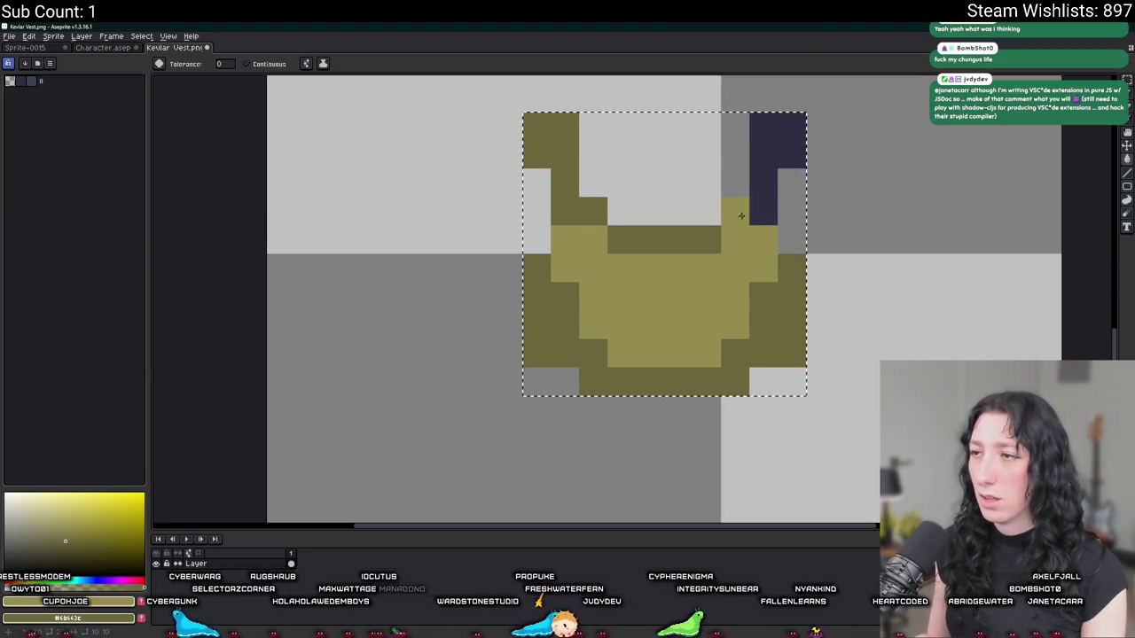
pyautogui.click(777, 156)
pyautogui.scroll(-3, 365, 401)
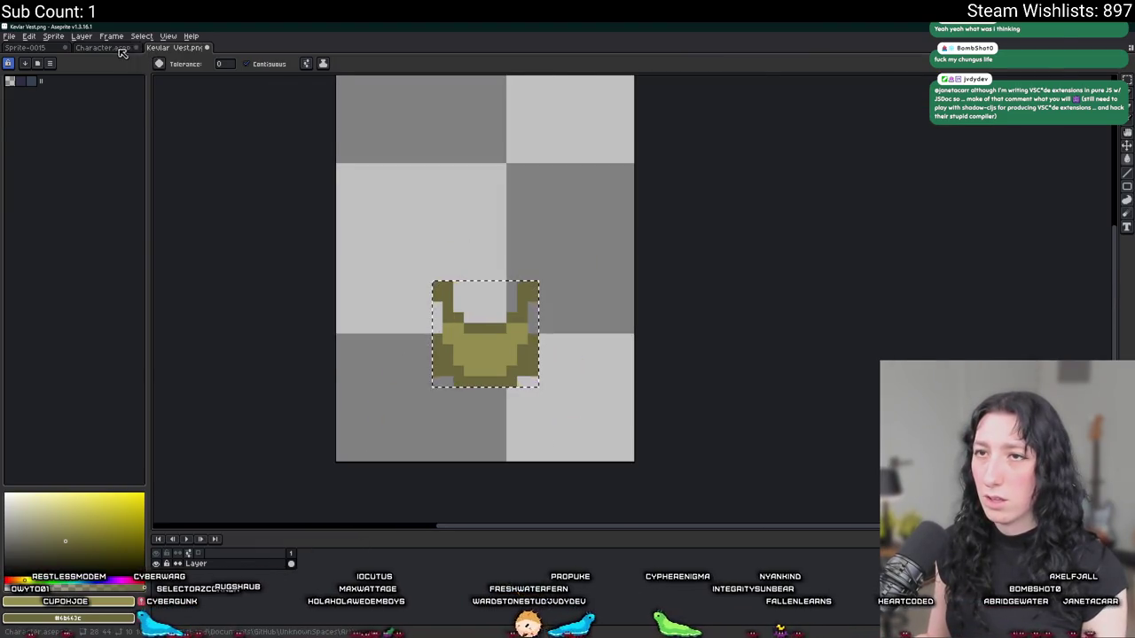
# - Fill the character's navy vest regions, straps and band with olive
pyautogui.hotkey('ctrl', 'Tab')
pyautogui.click(367, 455)
pyautogui.click(351, 302)
pyautogui.scroll(-2, 377, 414)
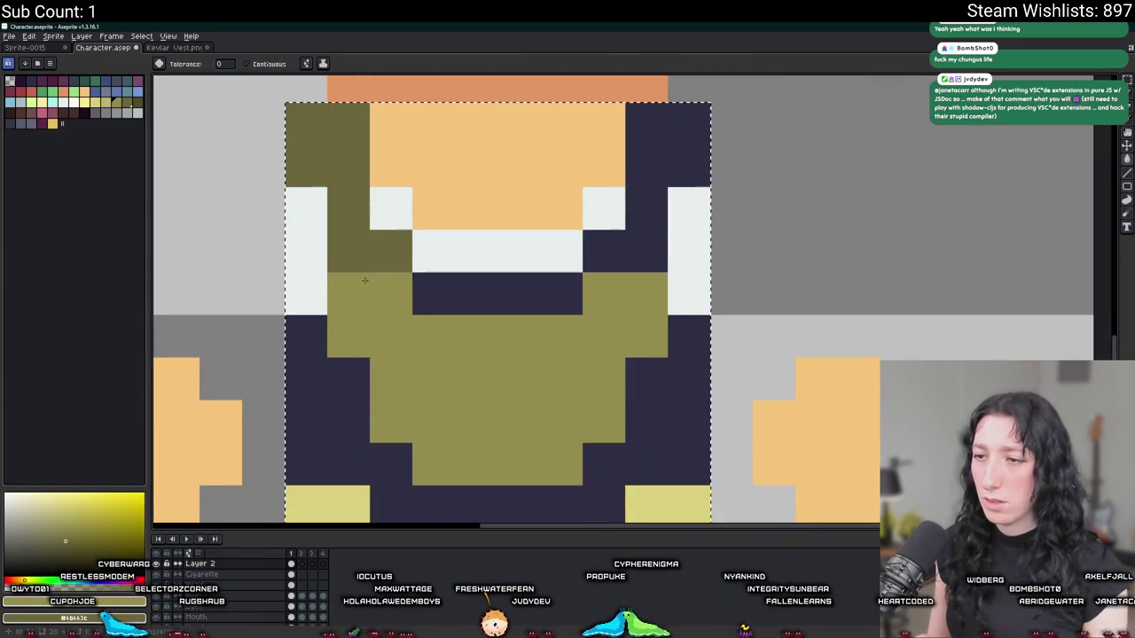
pyautogui.click(477, 381)
pyautogui.click(454, 294)
pyautogui.click(541, 294)
pyautogui.click(674, 177)
pyautogui.scroll(-4, 631, 258)
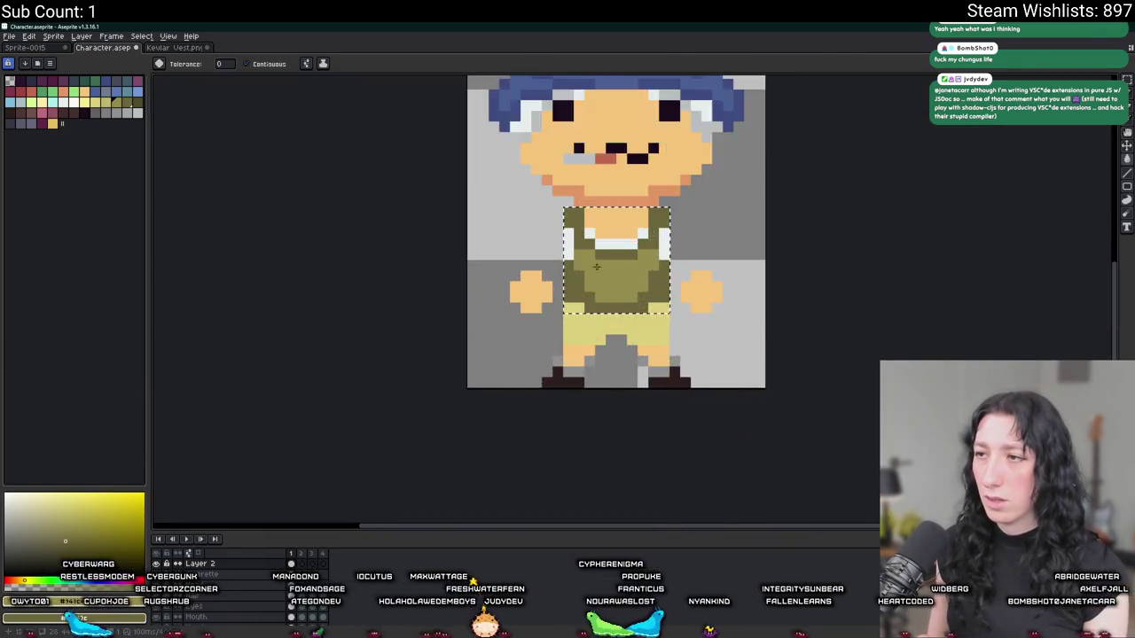
pyautogui.scroll(3, 552, 280)
# - Add a lighter olive pixel on the vest's left strap
pyautogui.press('b')
pyautogui.click(577, 184)
pyautogui.scroll(-6, 750, 175)
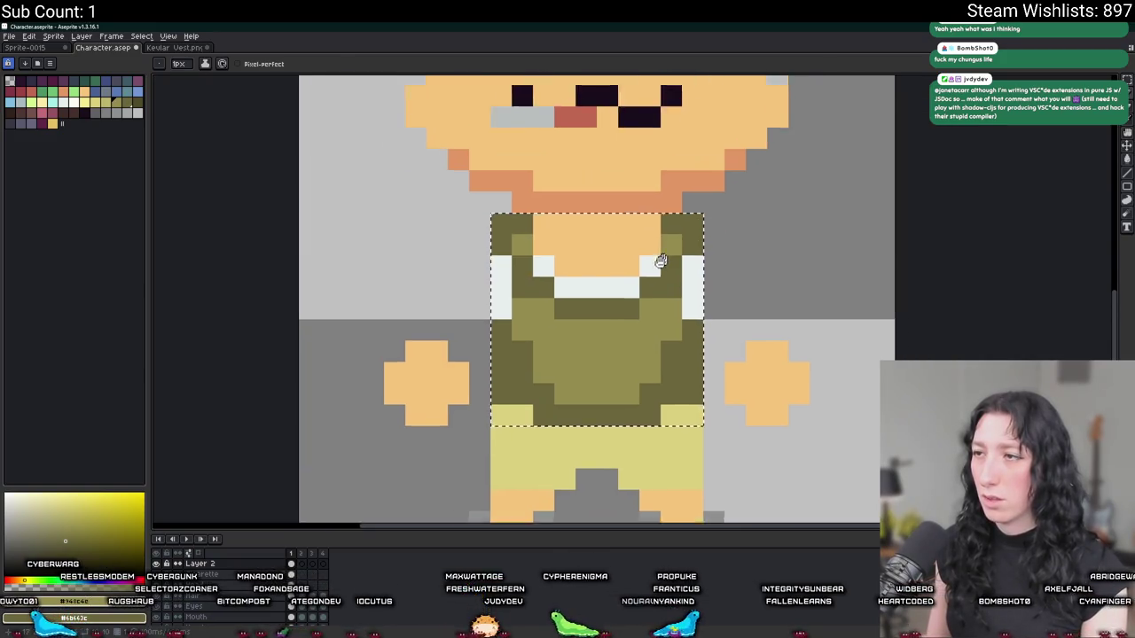
pyautogui.scroll(4, 586, 291)
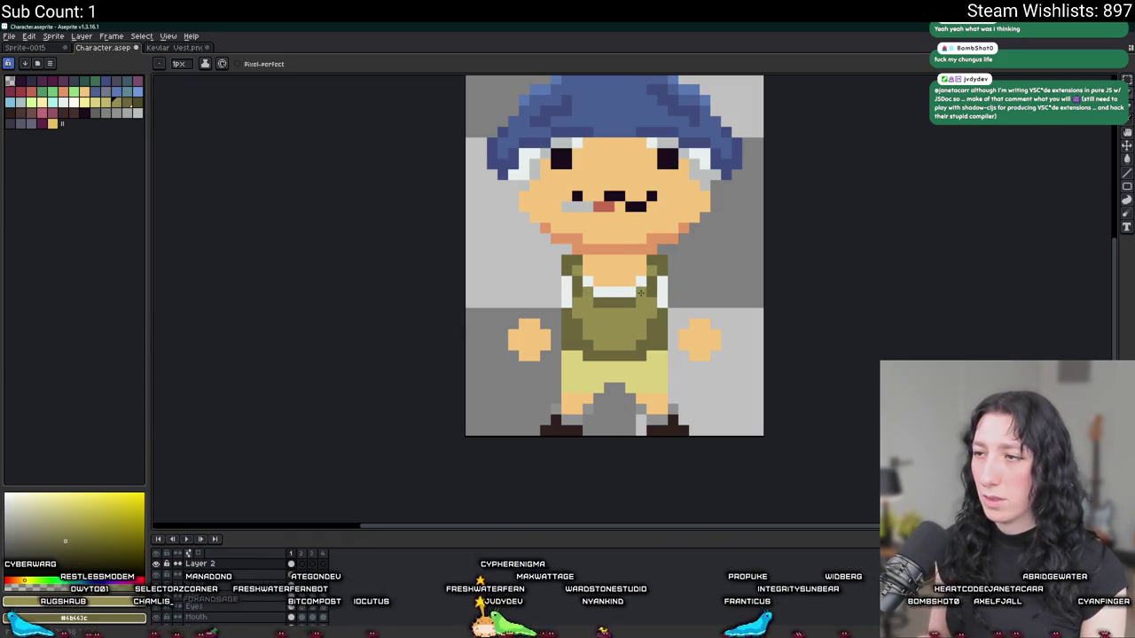
pyautogui.scroll(-6, 638, 292)
pyautogui.scroll(6, 491, 264)
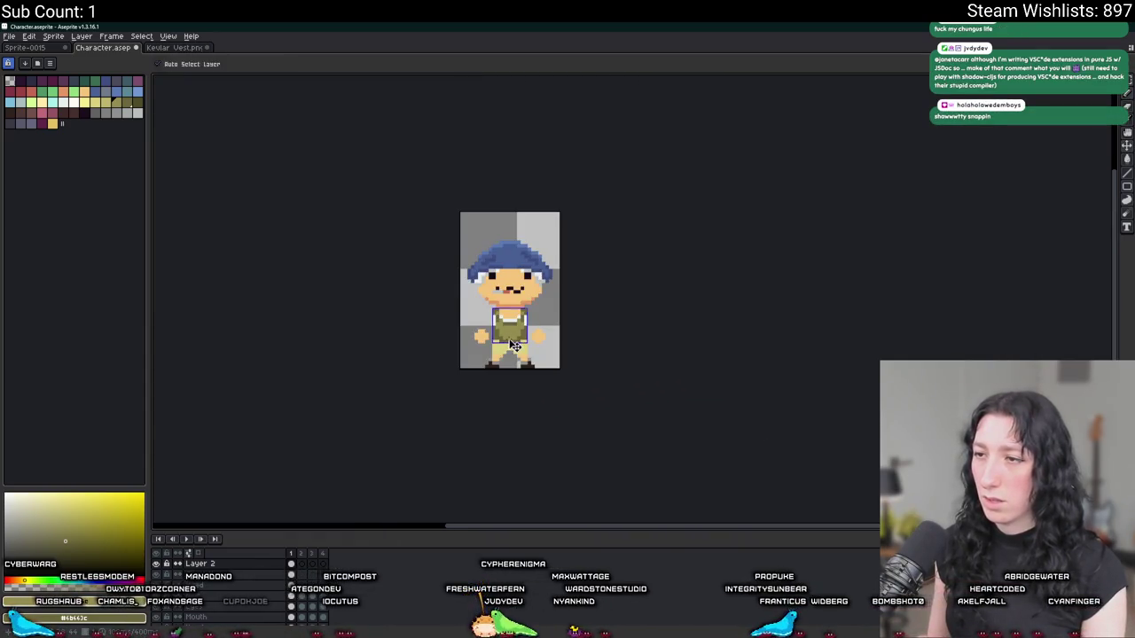
# - Shade two left and two right vest pixels medium olive on the character
pyautogui.press('b')
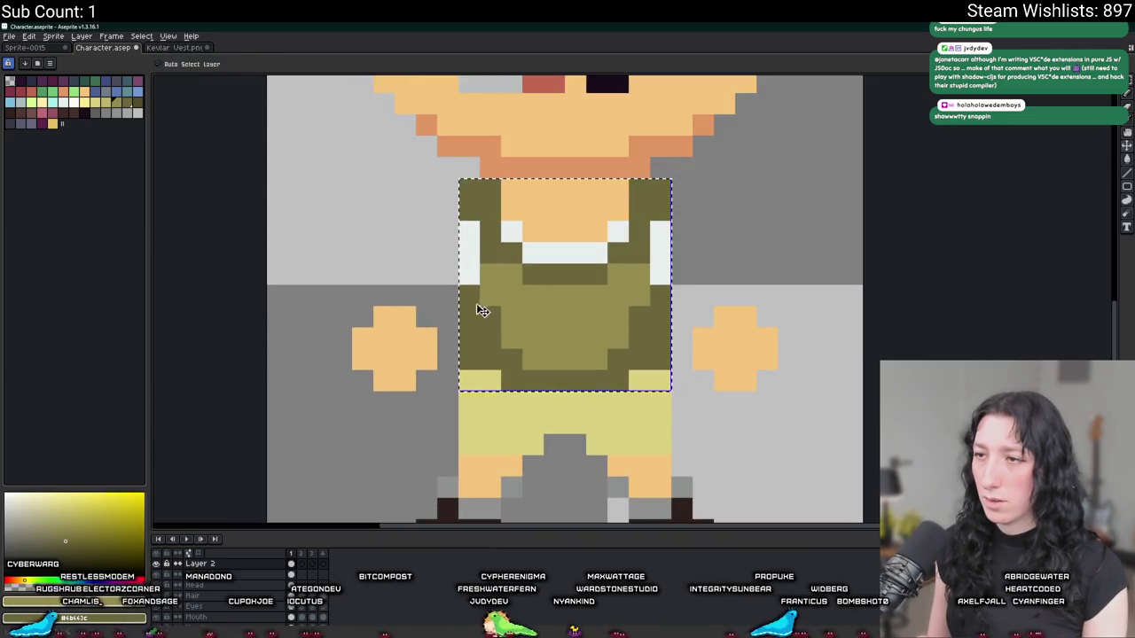
pyautogui.click(470, 317)
pyautogui.click(486, 355)
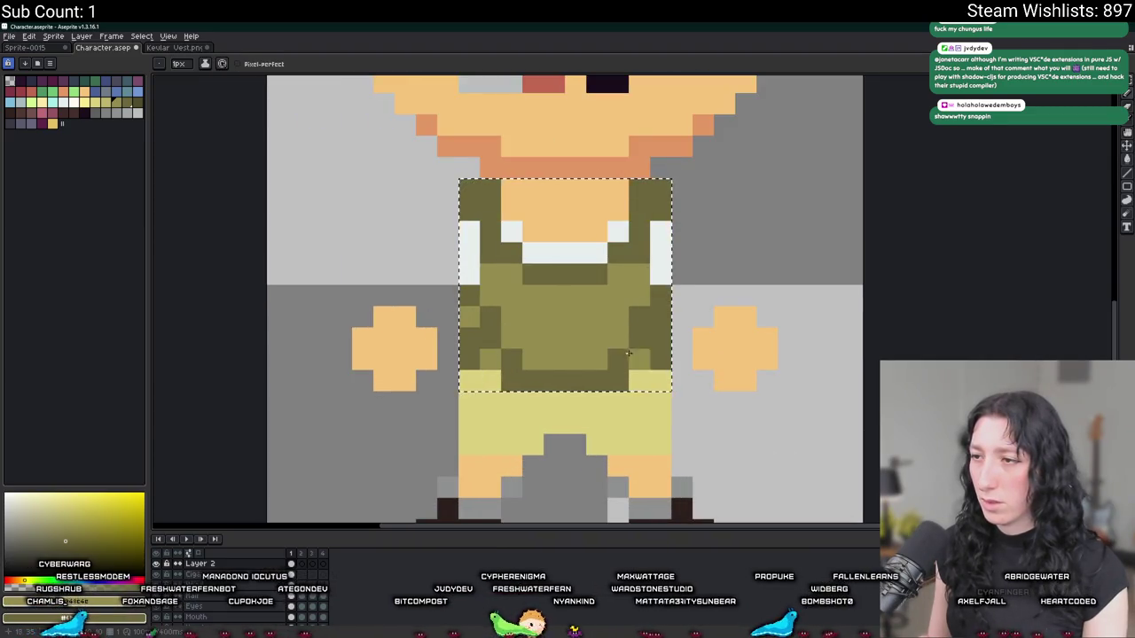
pyautogui.click(661, 317)
pyautogui.click(639, 355)
# - Shift the sprite left of centre and toggle a layer's visibility for a dark background
pyautogui.scroll(-5, 643, 356)
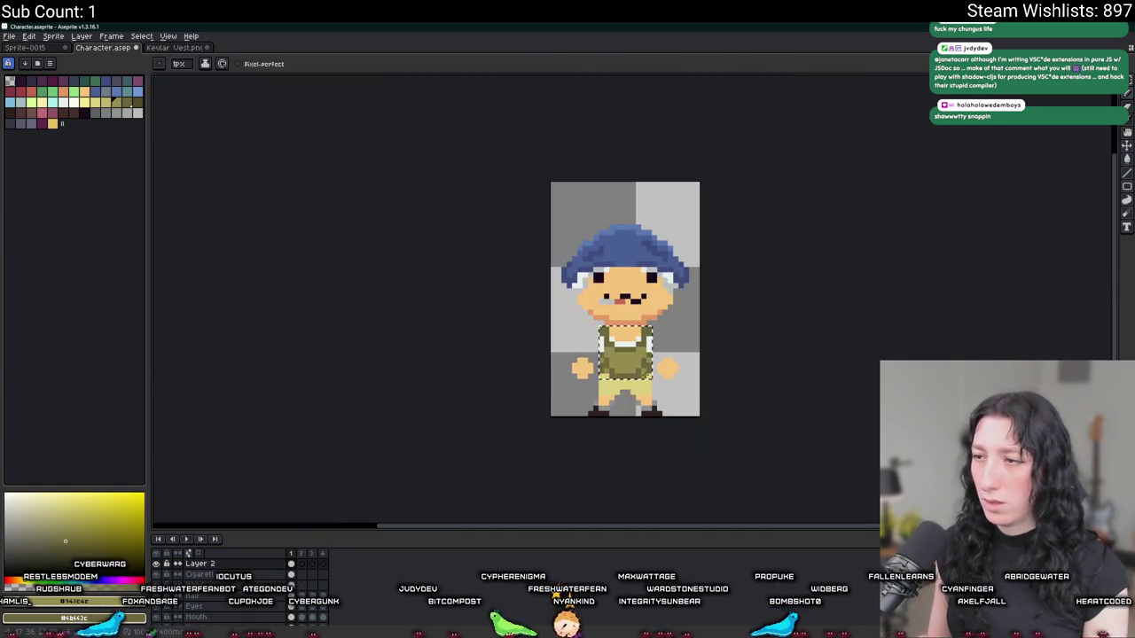
pyautogui.scroll(3, 603, 375)
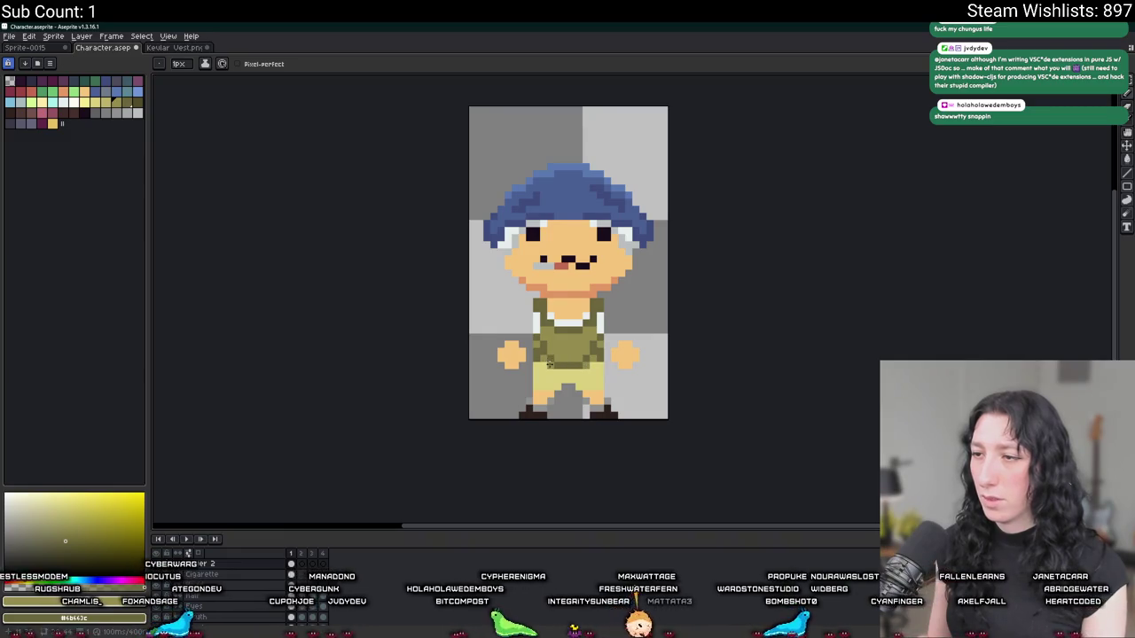
pyautogui.scroll(-4, 552, 366)
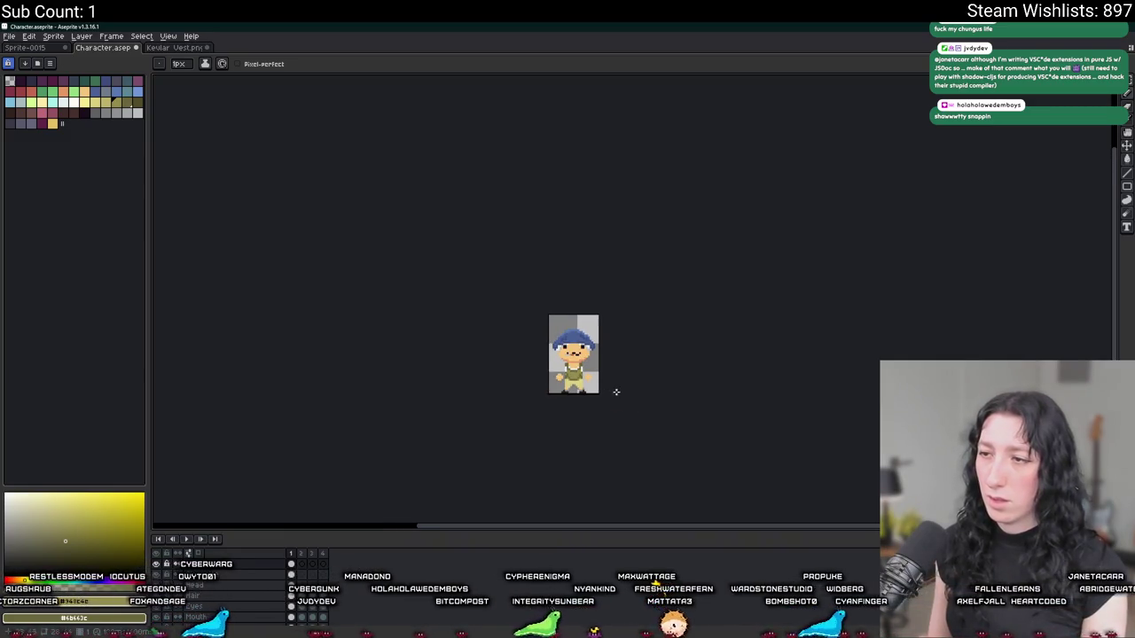
pyautogui.scroll(5, 505, 362)
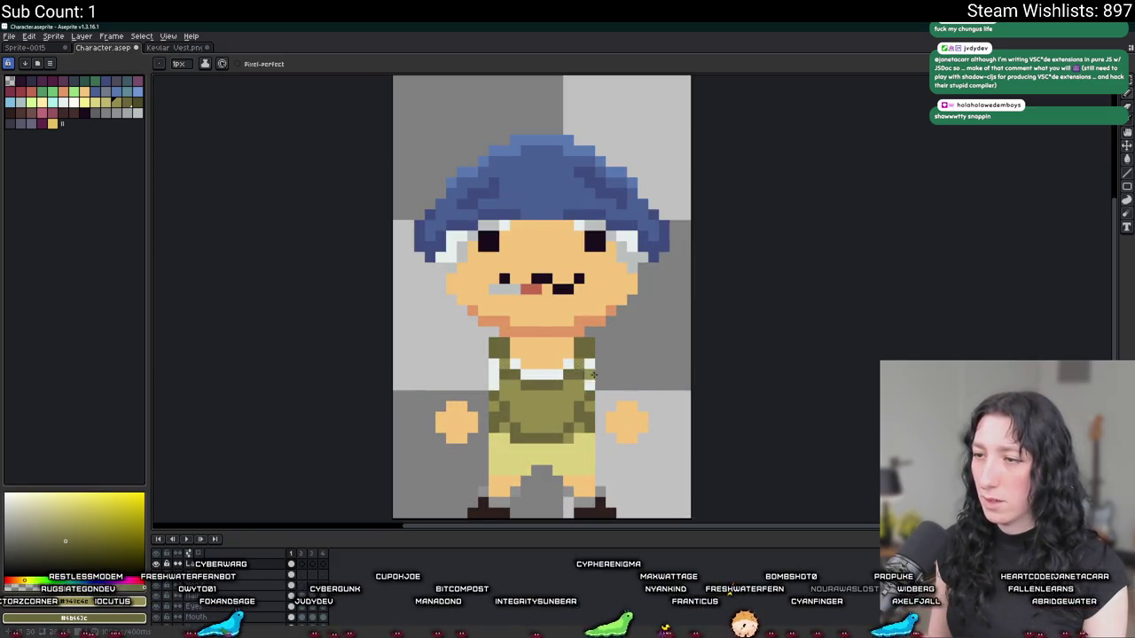
pyautogui.scroll(-3, 582, 381)
pyautogui.scroll(1, 582, 381)
pyautogui.scroll(2, 582, 381)
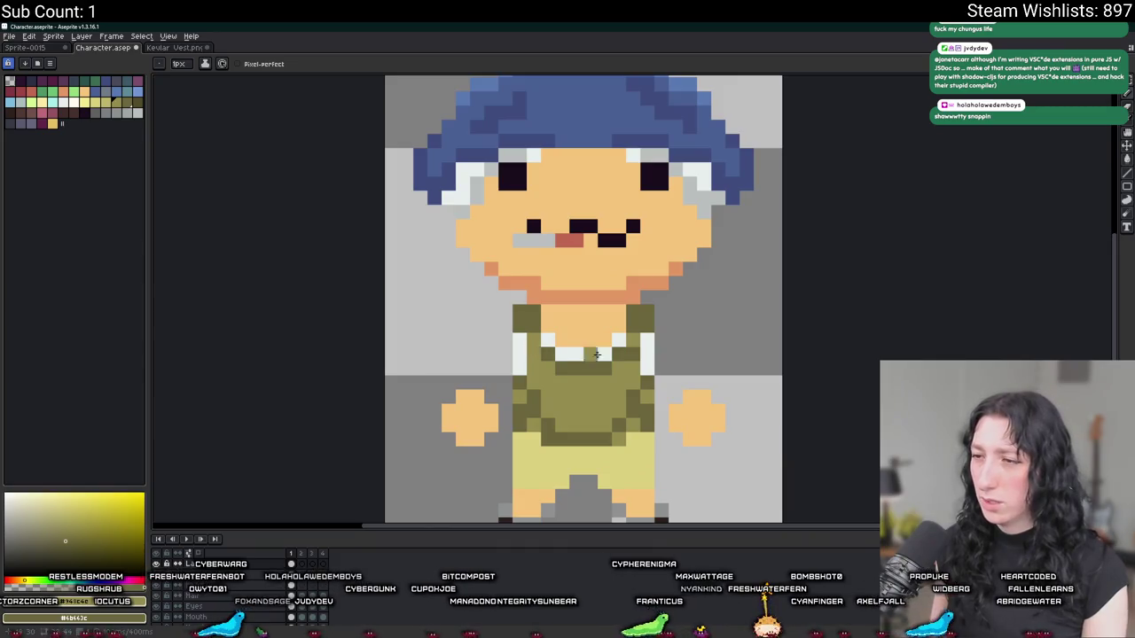
pyautogui.scroll(-3, 634, 382)
pyautogui.scroll(-2, 701, 377)
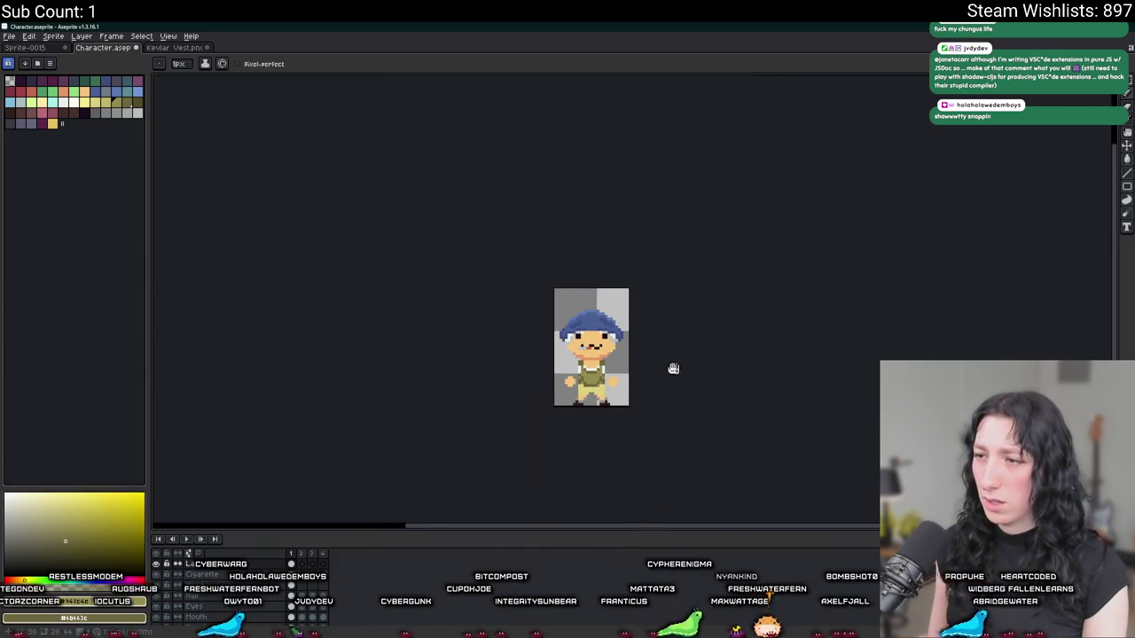
pyautogui.moveTo(679, 370); pyautogui.dragTo(507, 372)
pyautogui.press('v')
pyautogui.press('b')
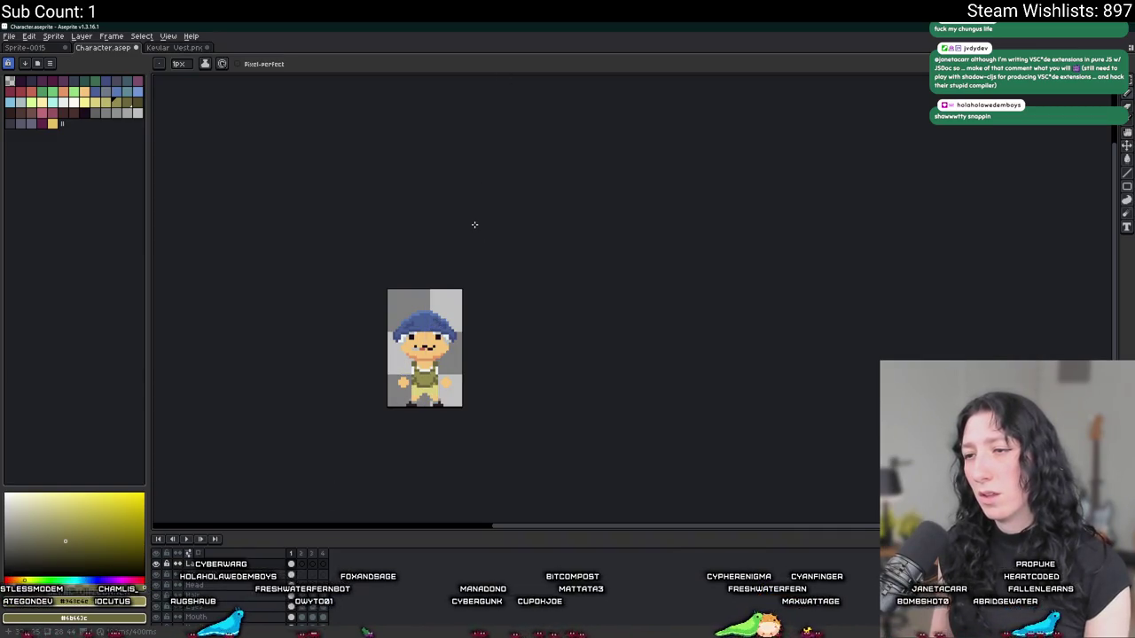
pyautogui.click(160, 560)
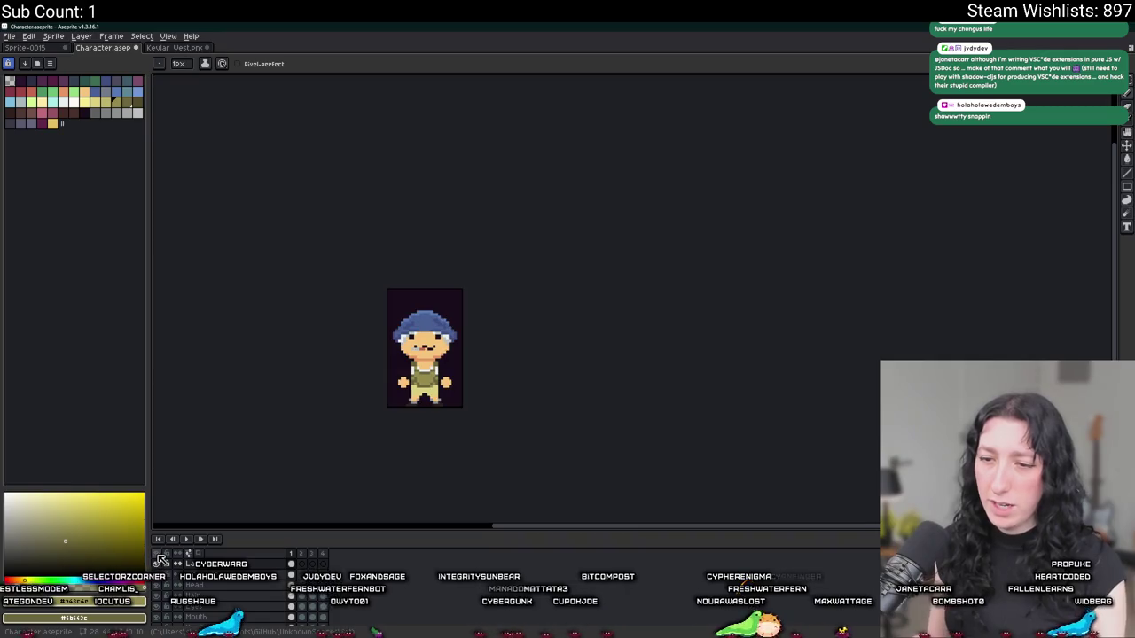
# - Hide all character layers except the olive vest layer
pyautogui.click(158, 560)
pyautogui.click(158, 574)
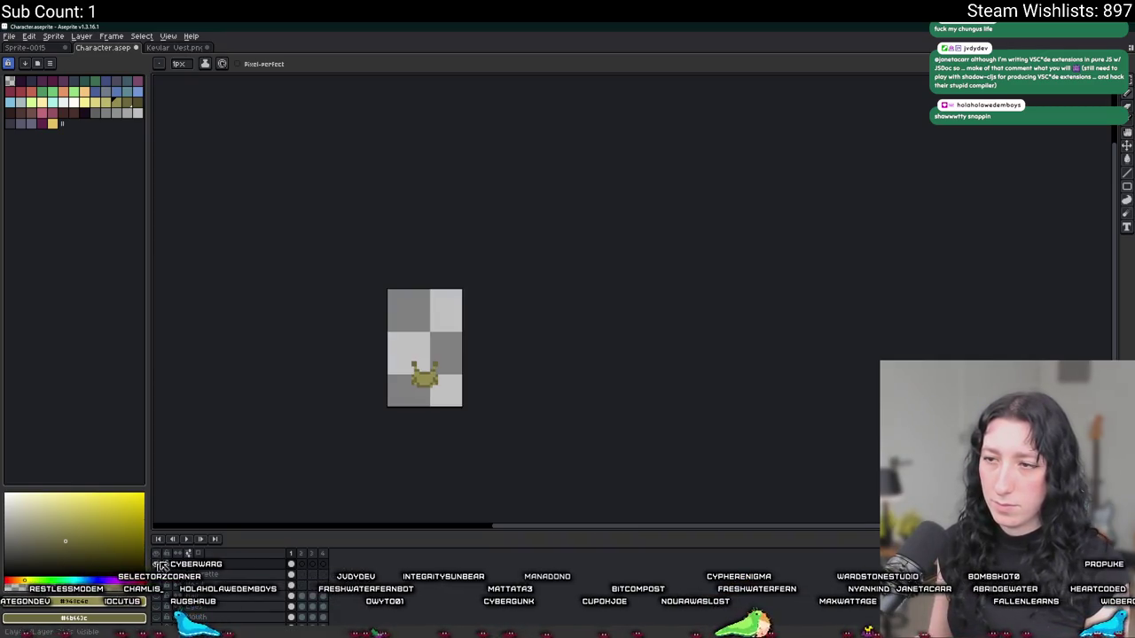
pyautogui.scroll(2, 416, 408)
# - Export the vest layer as GumenforcedVest_character.png in the Art folder
pyautogui.hotkey('ctrl', 'alt', 'shift', 's')
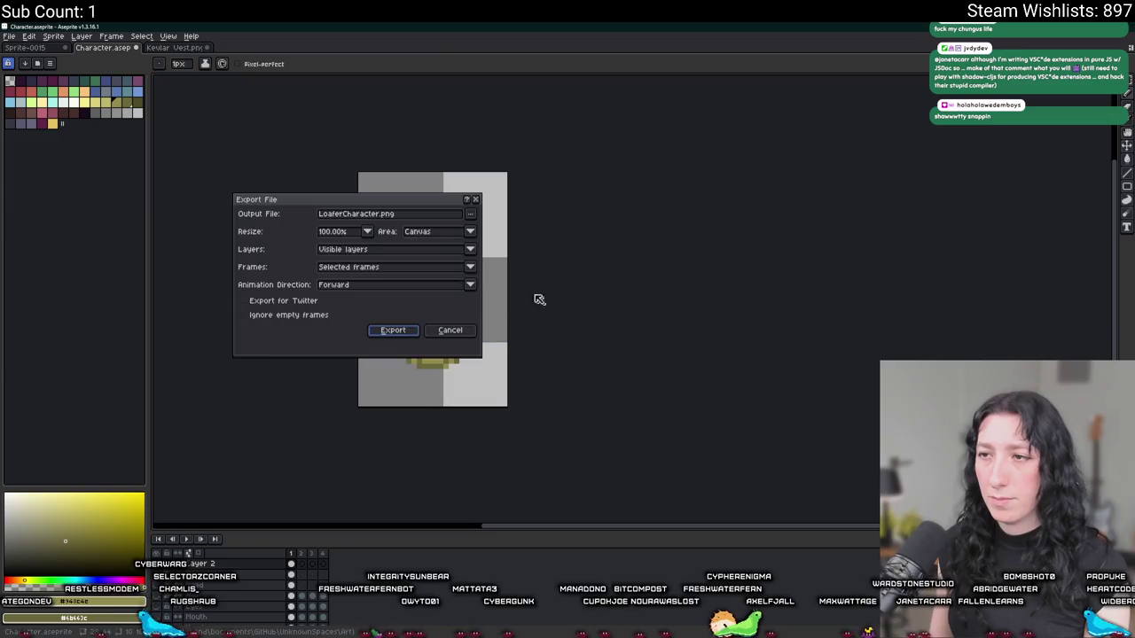
pyautogui.click(475, 220)
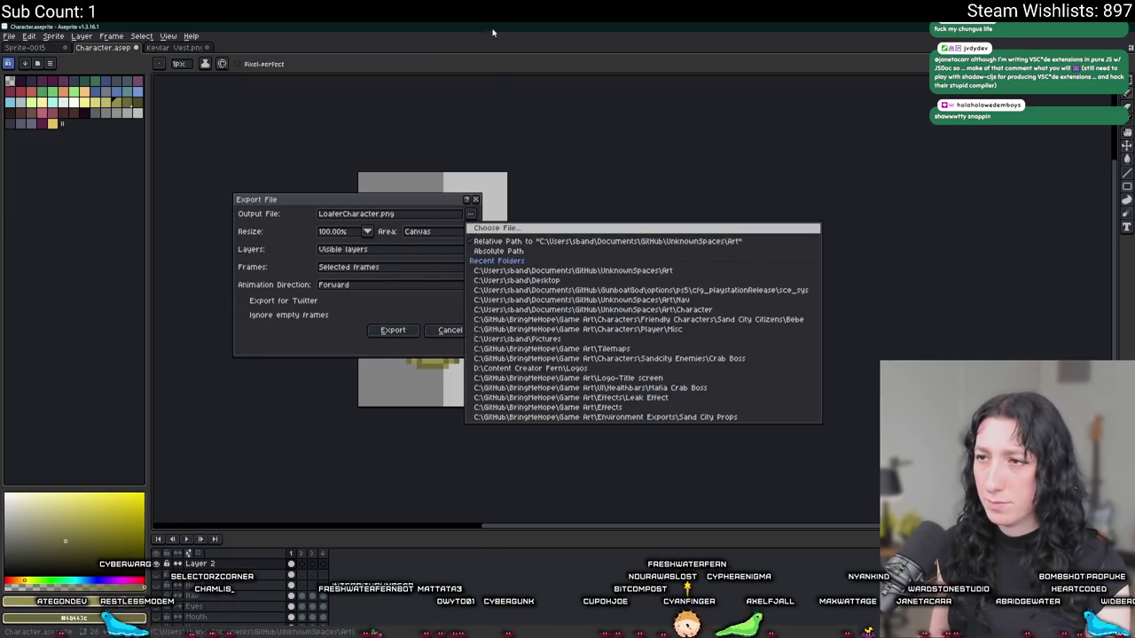
pyautogui.click(482, 232)
pyautogui.scroll(-1, 799, 337)
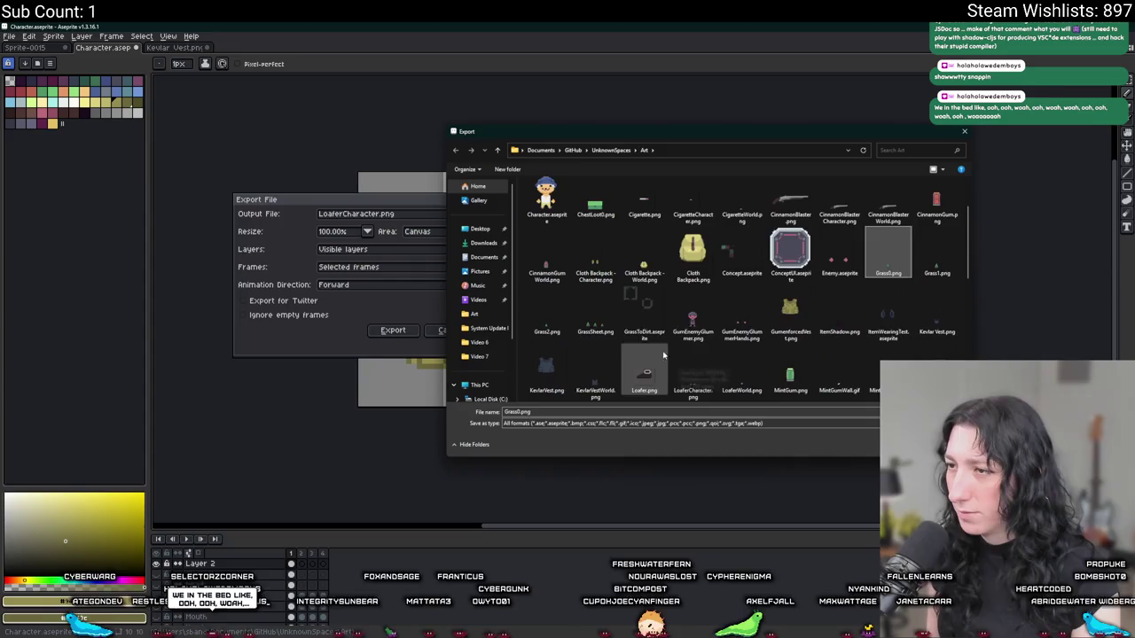
pyautogui.click(791, 310)
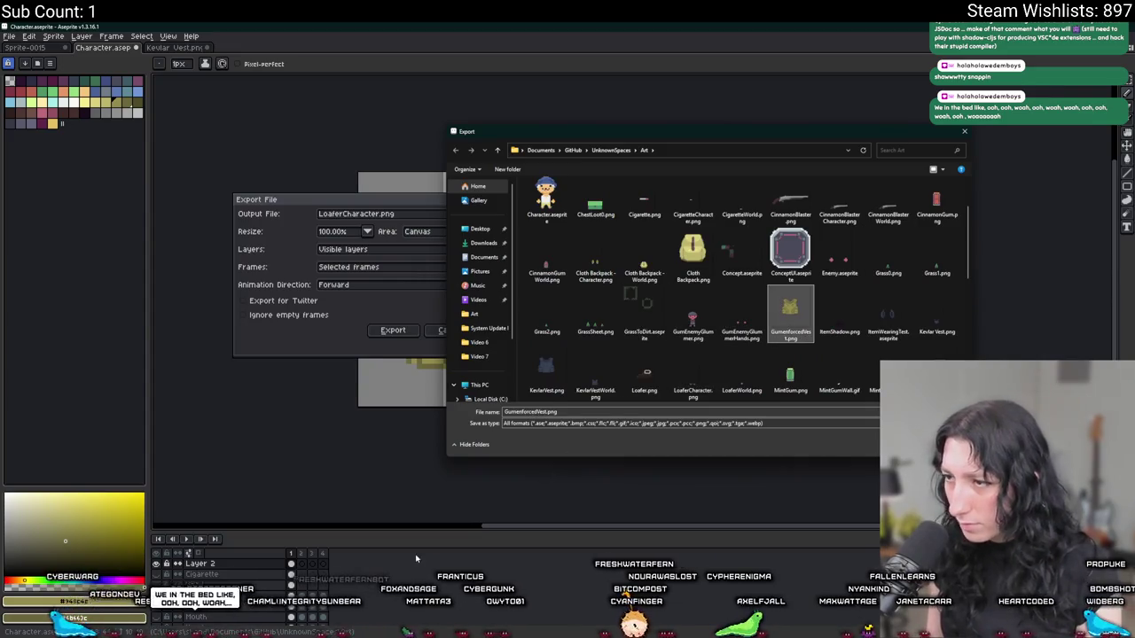
pyautogui.click(543, 412)
pyautogui.write('_character')
pyautogui.press('Return')
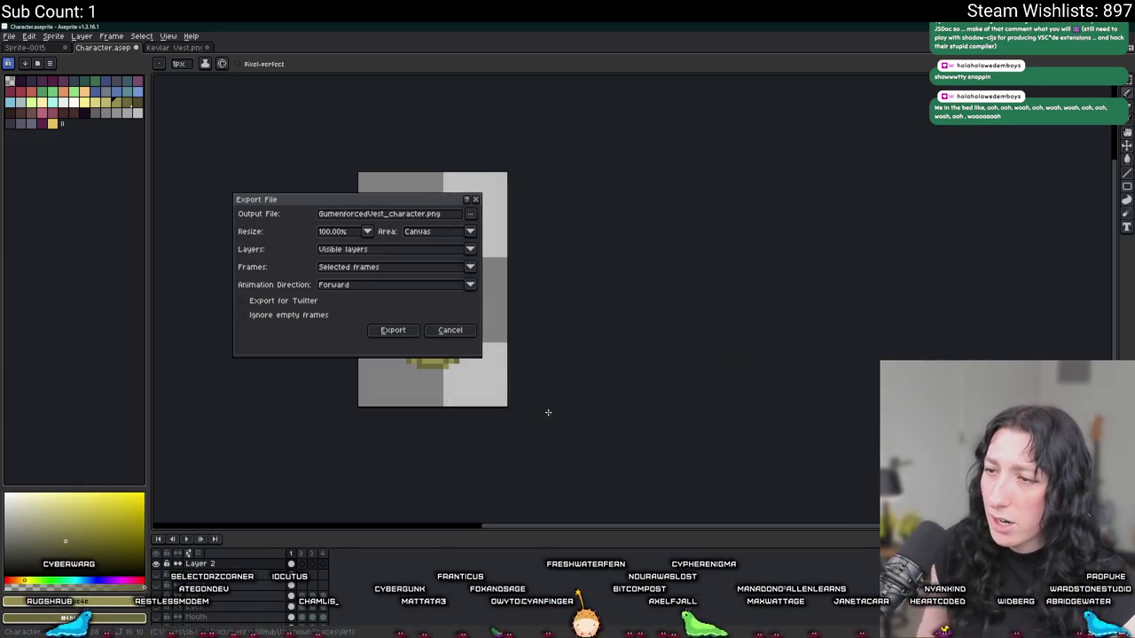
pyautogui.click(394, 330)
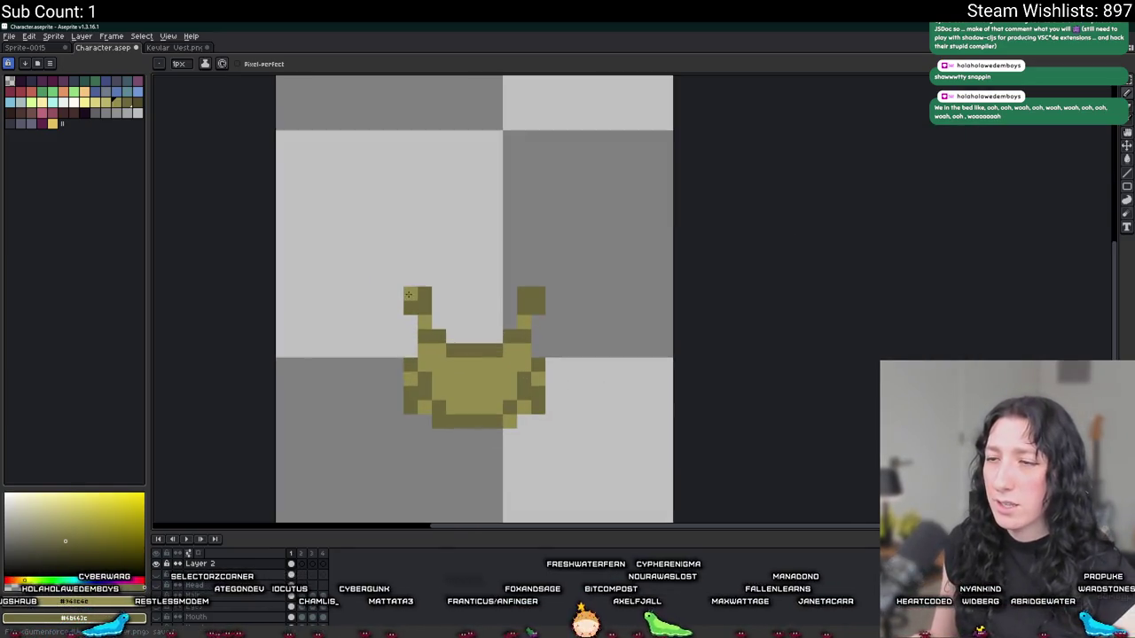
pyautogui.press('Left')
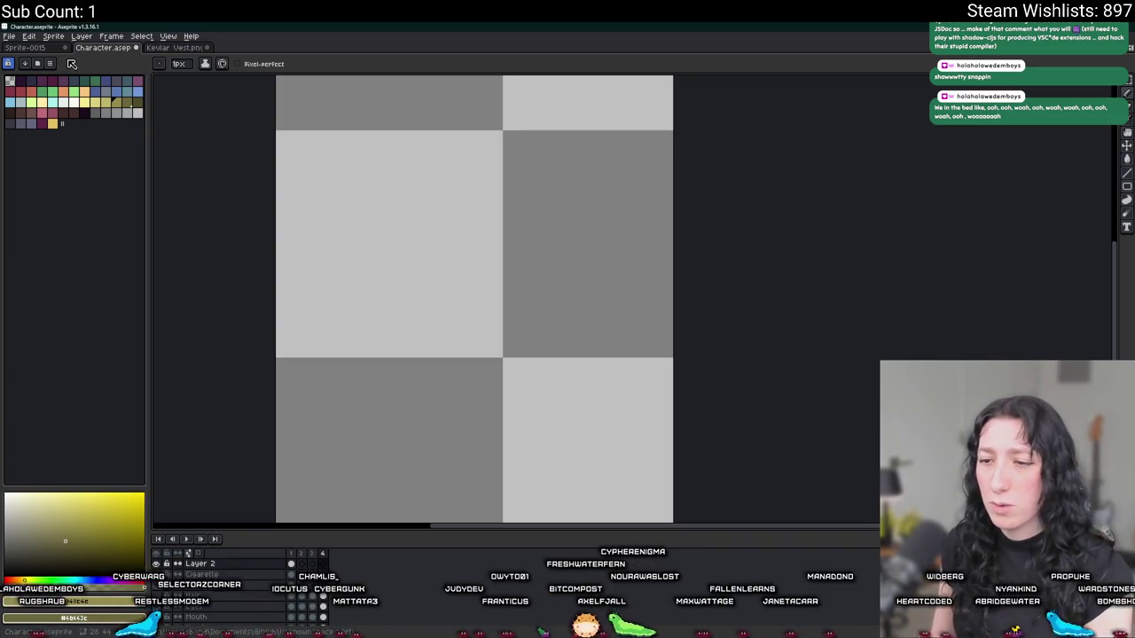
# - Move from the empty fourth frame back to the first frame
pyautogui.press('Right')
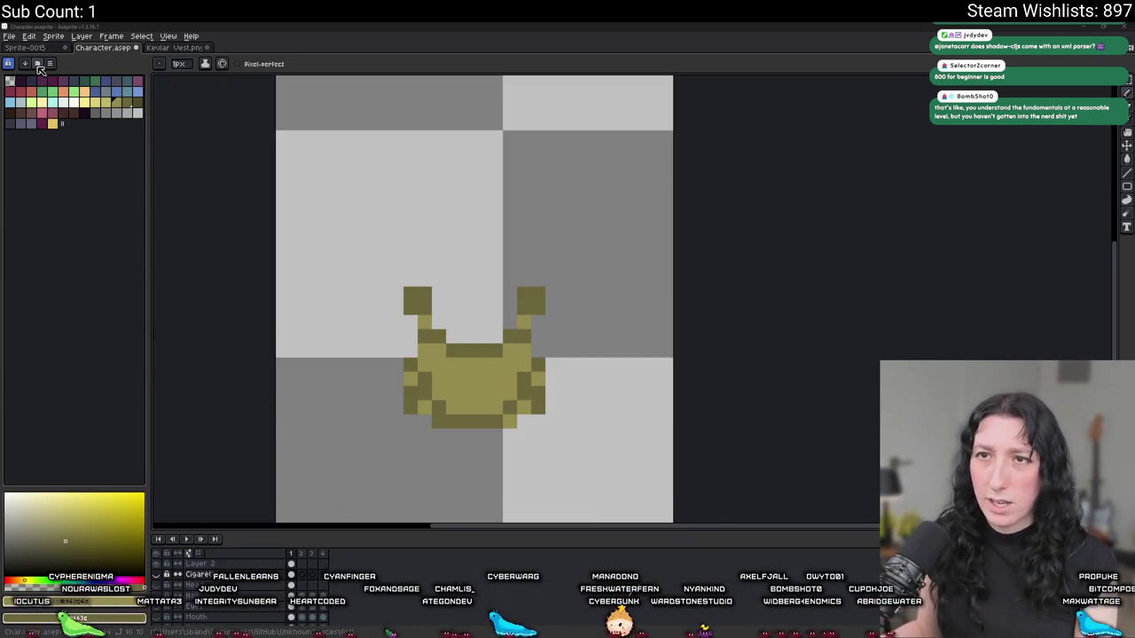
# - Open KevlarVestWorld.png in Aseprite through the file browser
pyautogui.click(27, 47)
pyautogui.click(9, 36)
pyautogui.click(19, 58)
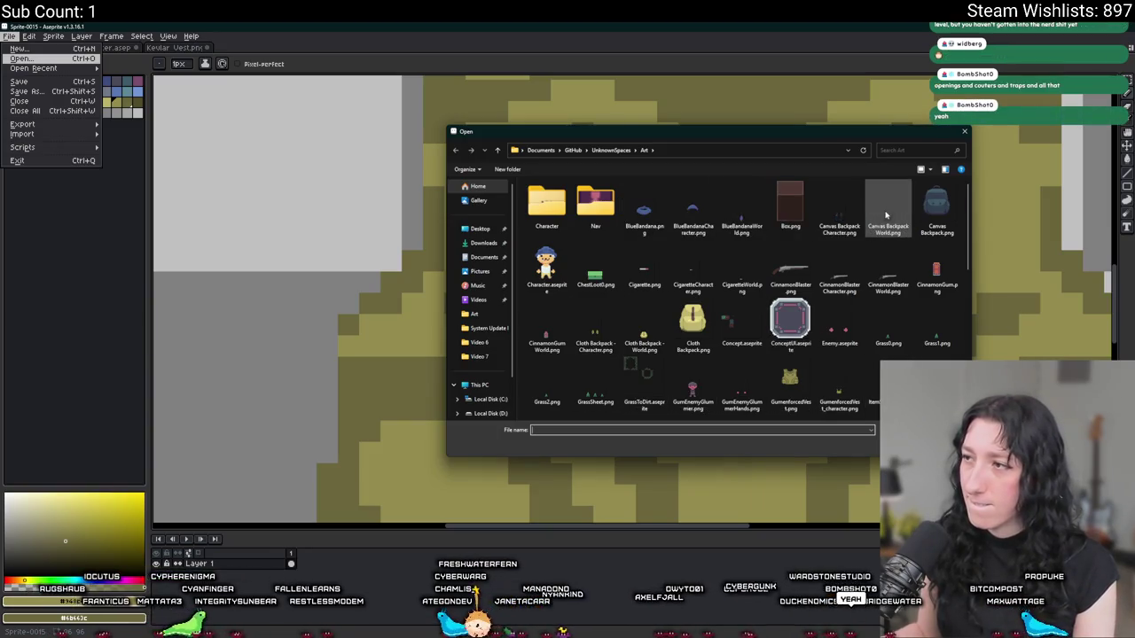
pyautogui.scroll(-10, 840, 292)
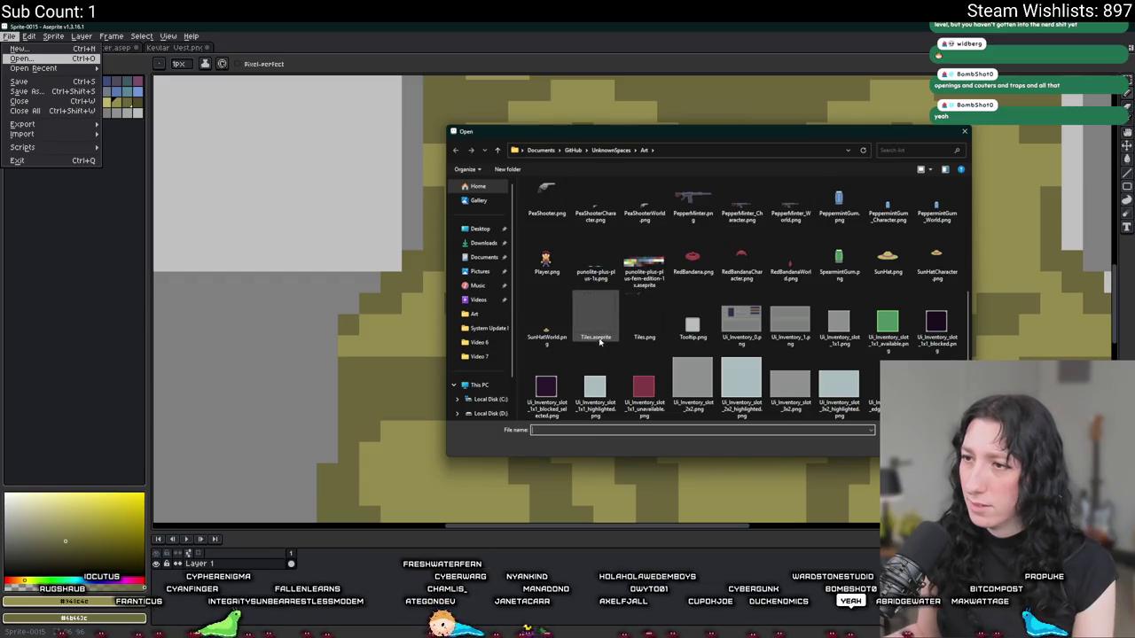
pyautogui.scroll(10, 620, 333)
pyautogui.write('kev')
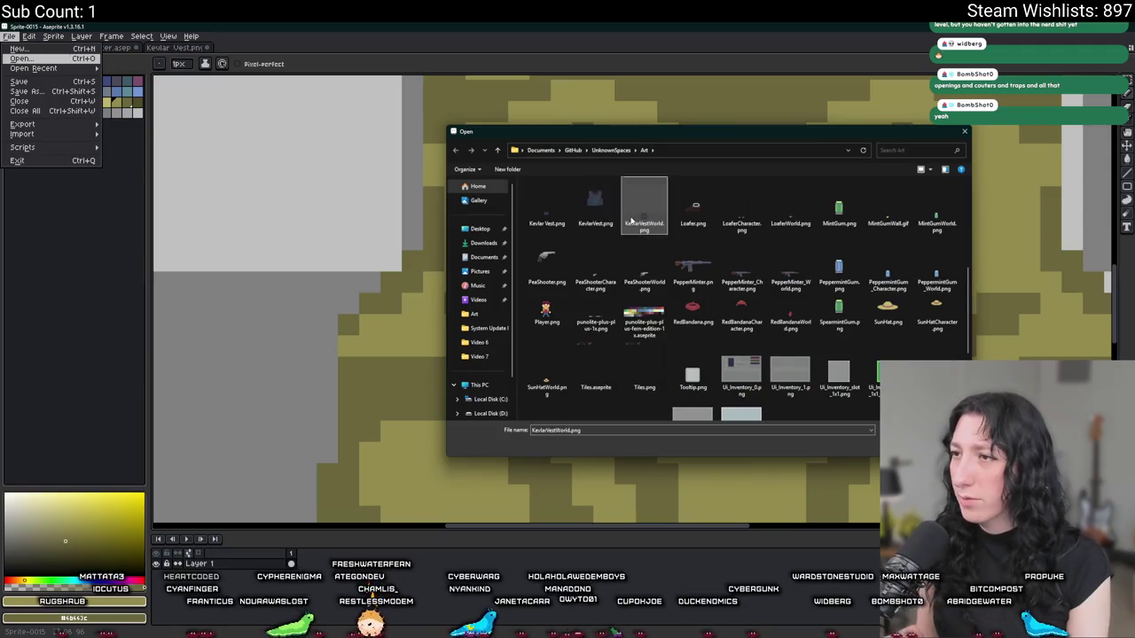
pyautogui.doubleClick(644, 205)
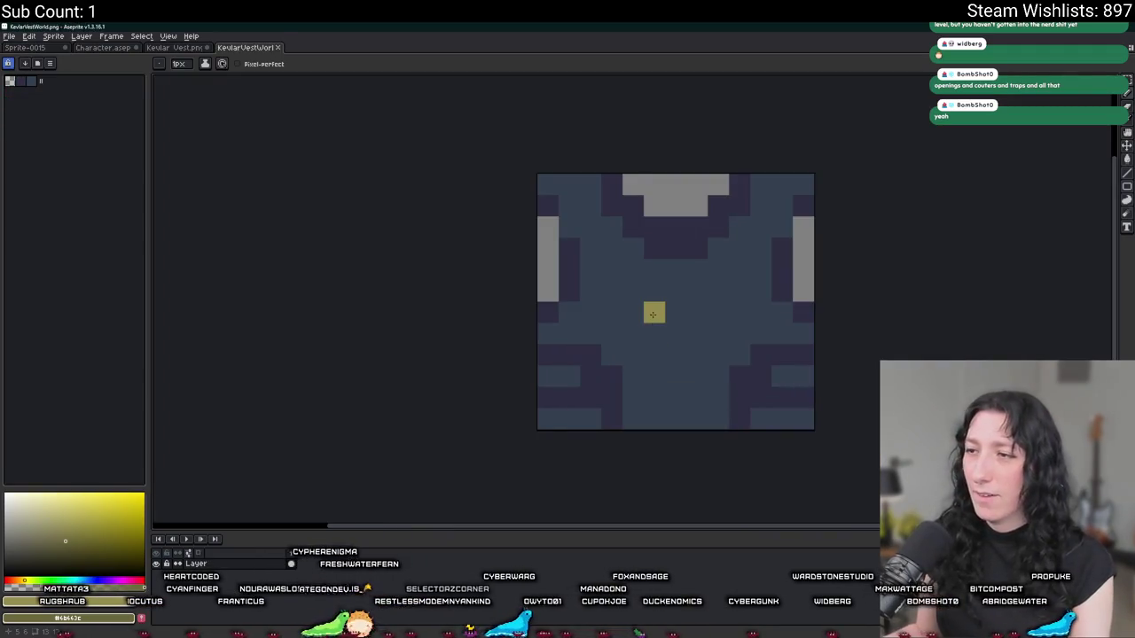
# - Select and copy the whole world vest, then create a new blank sprite, Sprite-0016
pyautogui.press('m')
pyautogui.hotkey('ctrl', 'a')
pyautogui.click(9, 36)
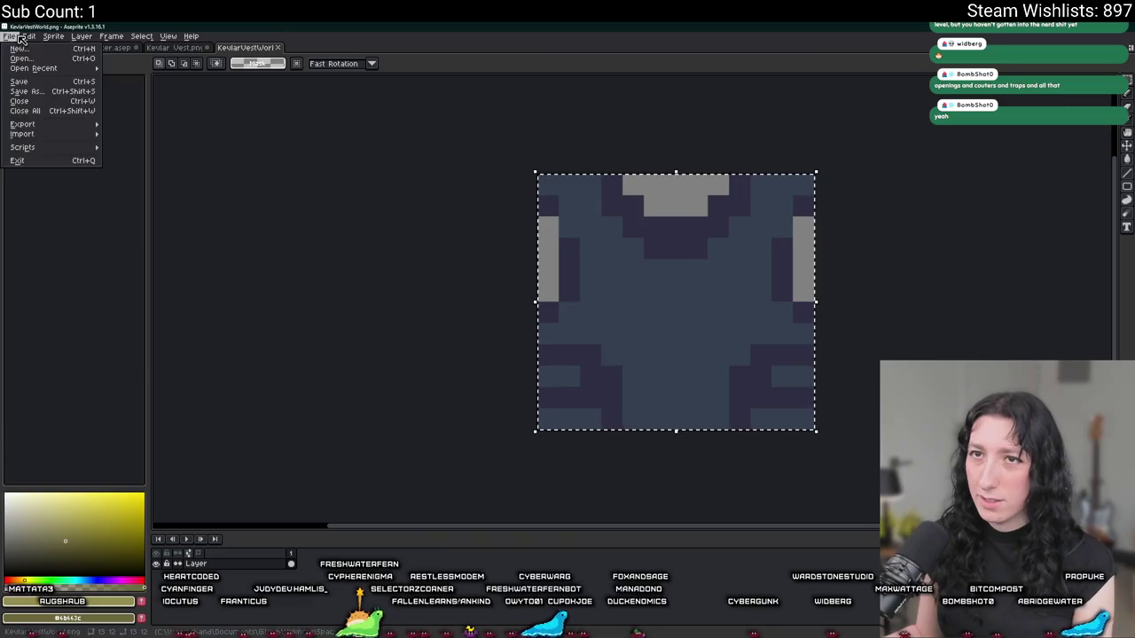
pyautogui.click(16, 49)
pyautogui.press('Return')
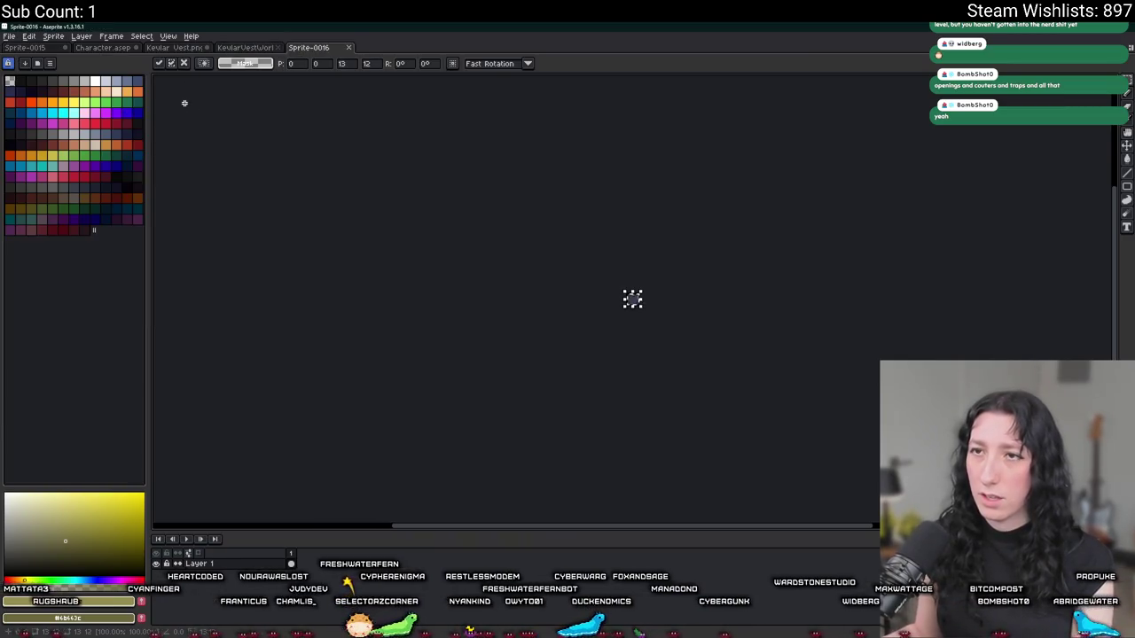
pyautogui.click(246, 47)
pyautogui.click(173, 47)
pyautogui.scroll(3, 461, 266)
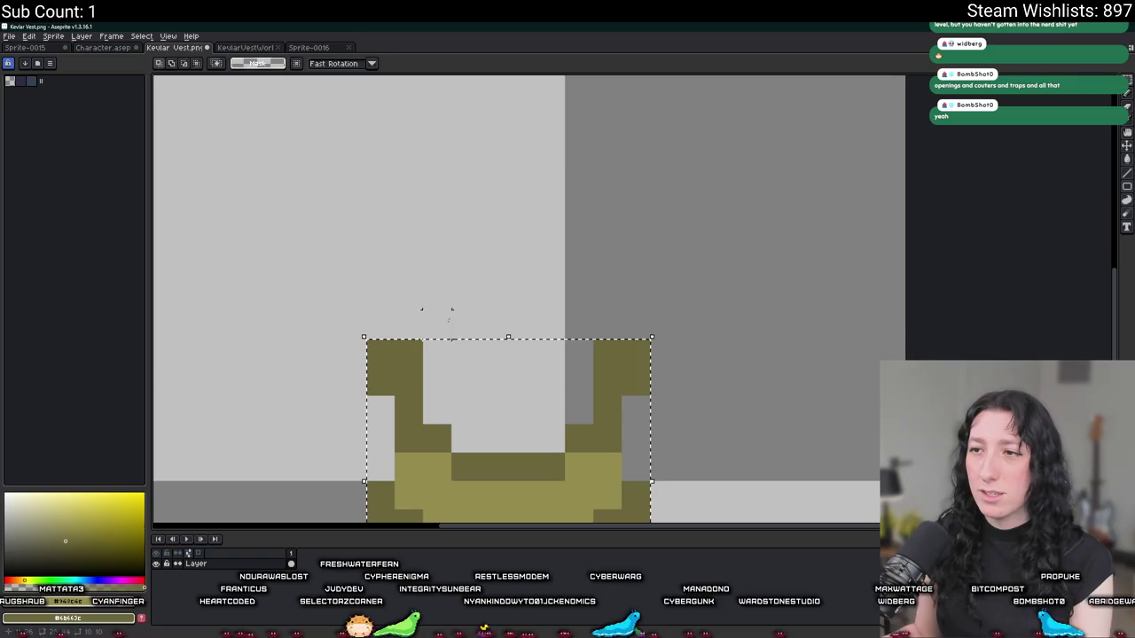
# - Paste the copied world vest into the new Sprite-0016 canvas
pyautogui.press('i')
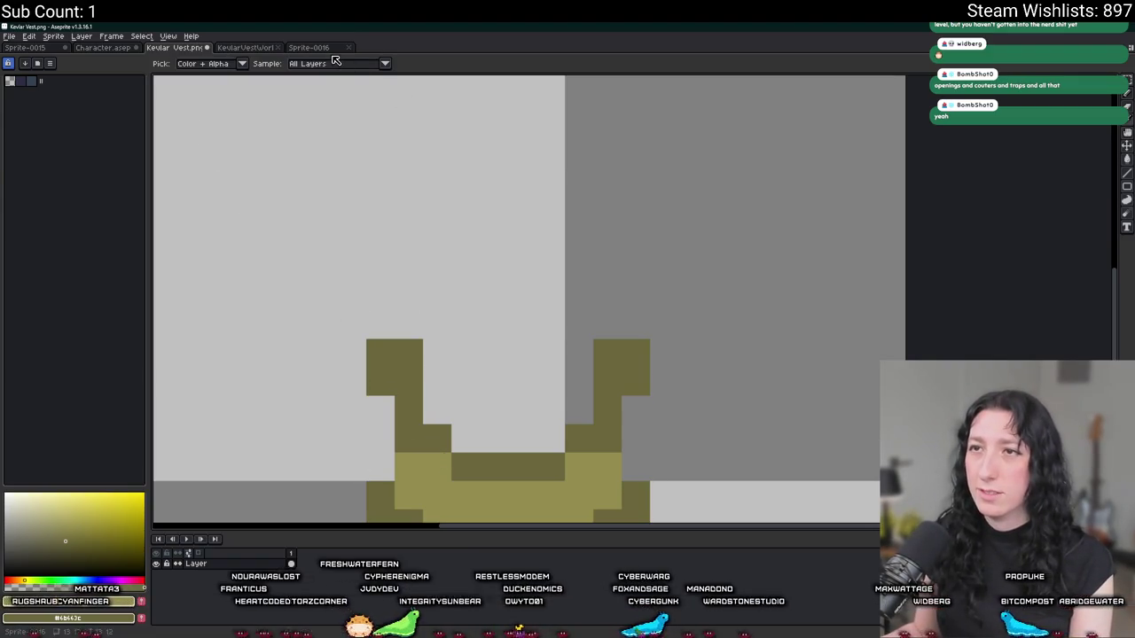
pyautogui.click(314, 47)
pyautogui.hotkey('ctrl', 'v')
pyautogui.press('g')
pyautogui.click(655, 332)
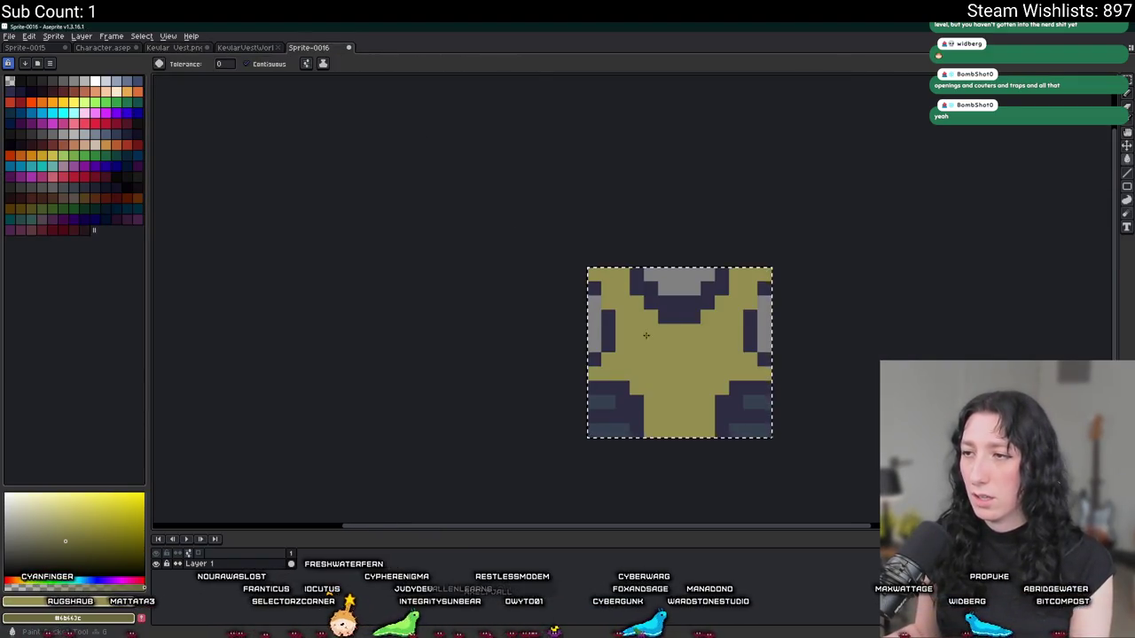
# - Fill the vest body, left shoulder squares and lower-left navy areas with olive, then deselect
pyautogui.scroll(2, 655, 331)
pyautogui.click(553, 320)
pyautogui.click(533, 244)
pyautogui.click(533, 386)
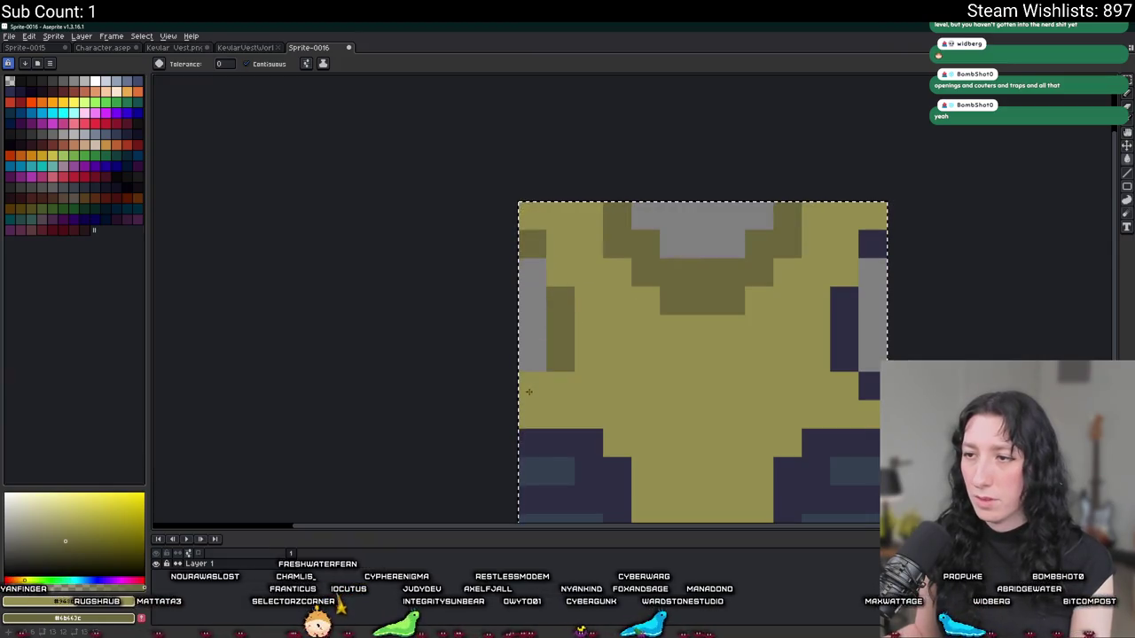
pyautogui.click(594, 452)
pyautogui.scroll(-2, 594, 452)
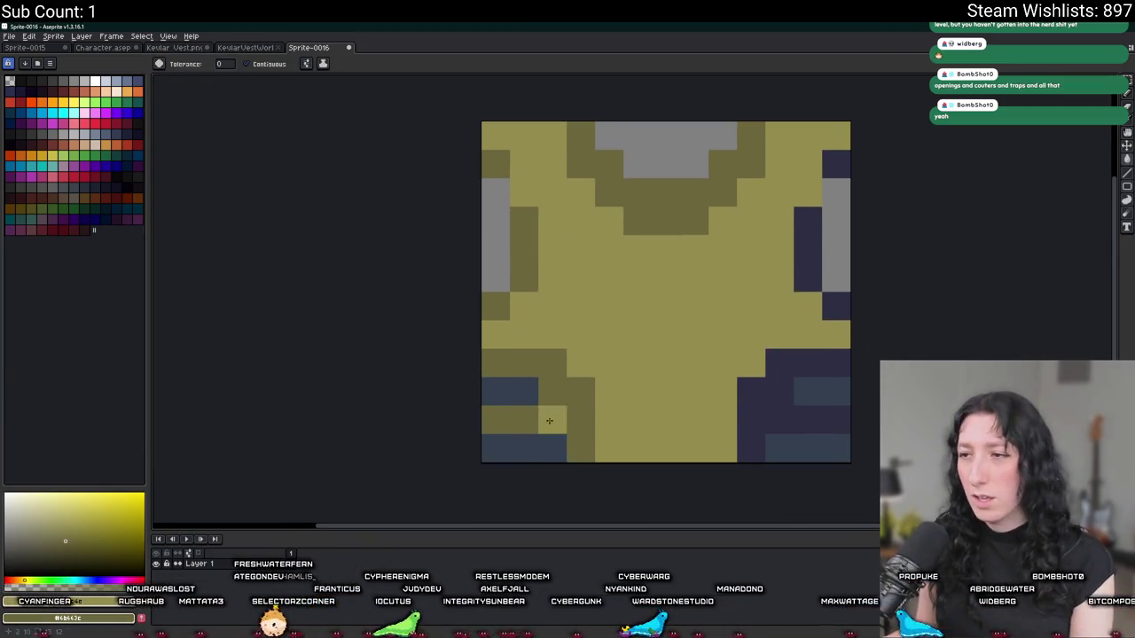
pyautogui.hotkey('ctrl', 'd')
# - Recolour the remaining bottom-left and bottom-right navy patches olive, undoing a stray yellow fill
pyautogui.click(518, 410)
pyautogui.hotkey('ctrl', 'z')
pyautogui.click(524, 448)
pyautogui.click(496, 448)
pyautogui.click(551, 448)
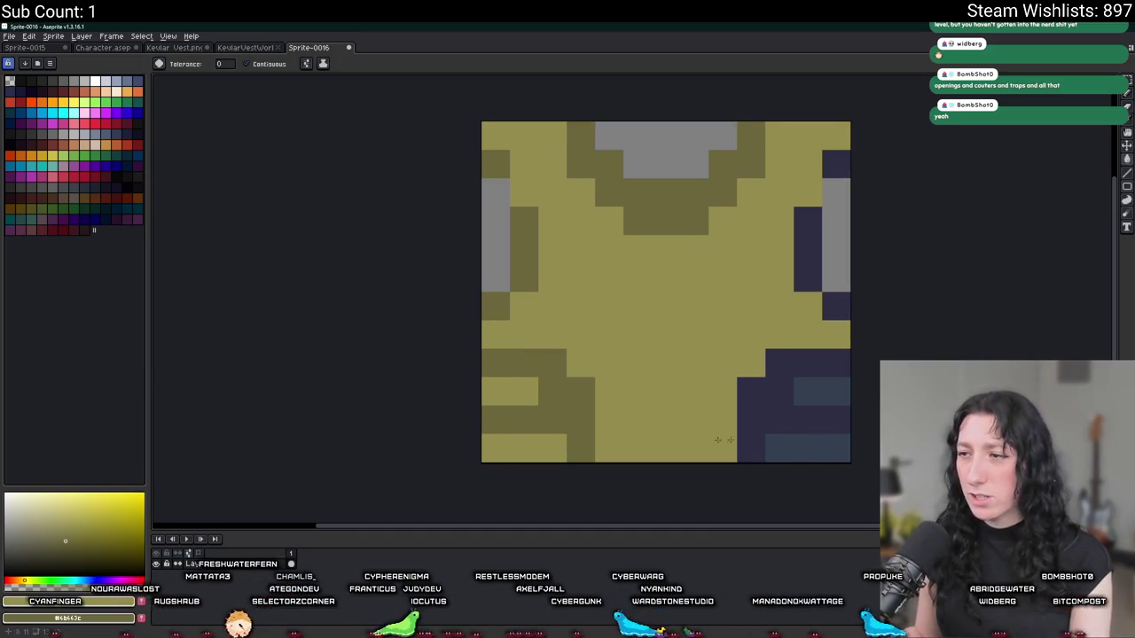
pyautogui.click(808, 448)
pyautogui.click(808, 391)
pyautogui.click(836, 391)
pyautogui.click(776, 392)
# - Recolour the right-side navy pixels dark olive, undoing an accidental grey-strip fill
pyautogui.click(836, 222)
pyautogui.hotkey('ctrl', 'z')
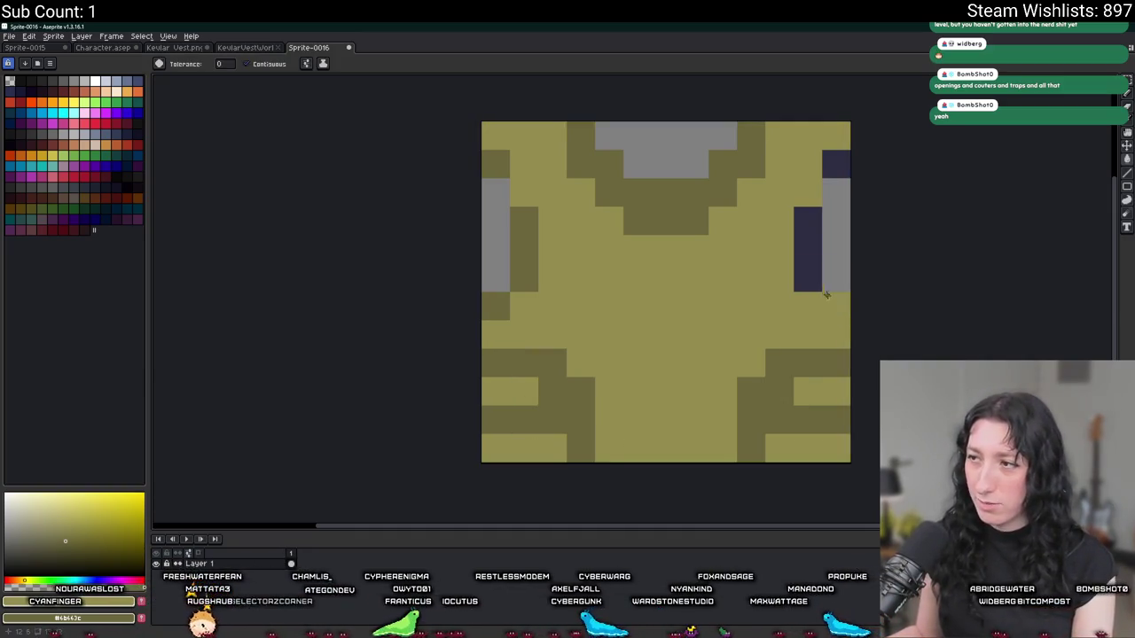
pyautogui.click(836, 306)
pyautogui.click(808, 248)
pyautogui.click(837, 164)
pyautogui.scroll(-2, 638, 345)
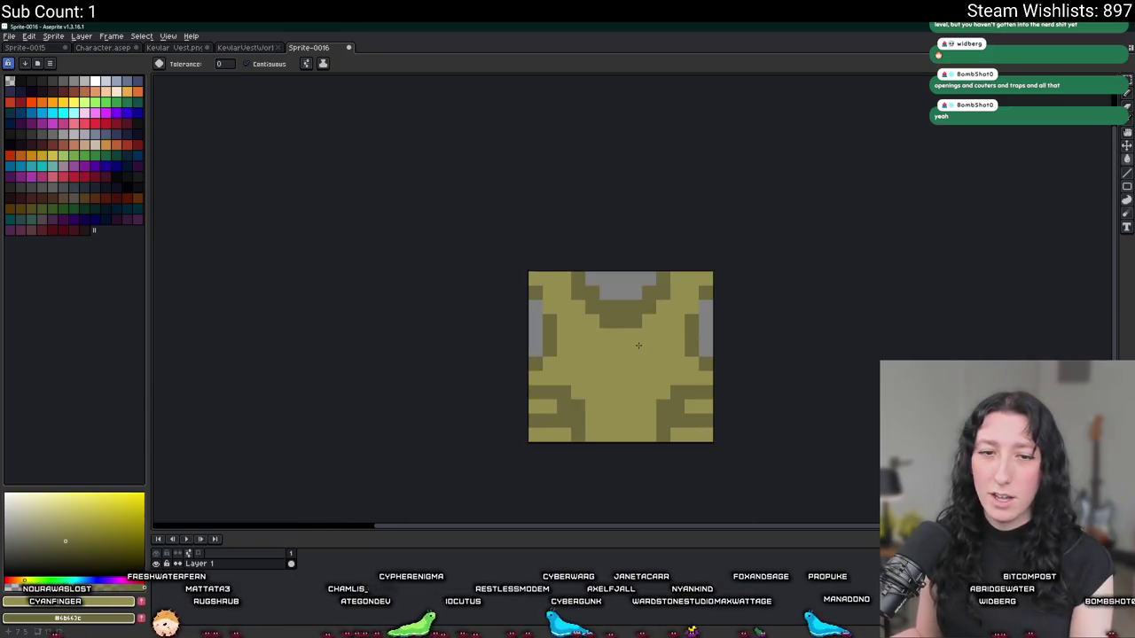
pyautogui.scroll(3, 533, 284)
# - Pick the olive from the vest and paint a dark olive pixel on the upper-left chest
pyautogui.press('b')
pyautogui.scroll(-1, 475, 228)
pyautogui.press('i')
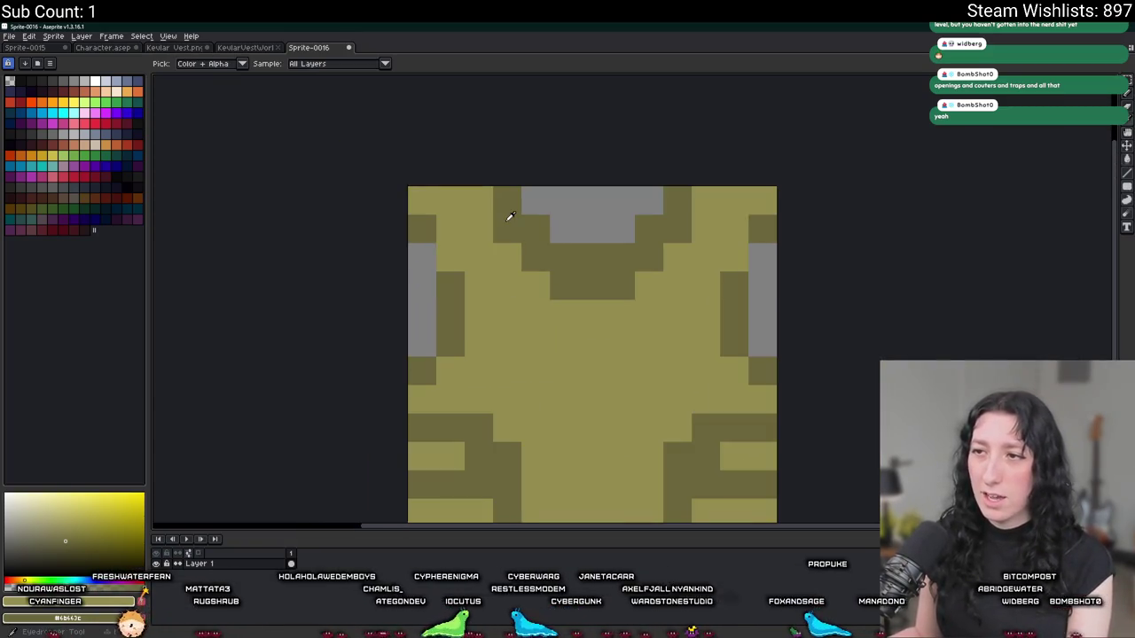
pyautogui.click(476, 228)
pyautogui.scroll(-3, 476, 228)
pyautogui.scroll(3, 475, 228)
pyautogui.press('b')
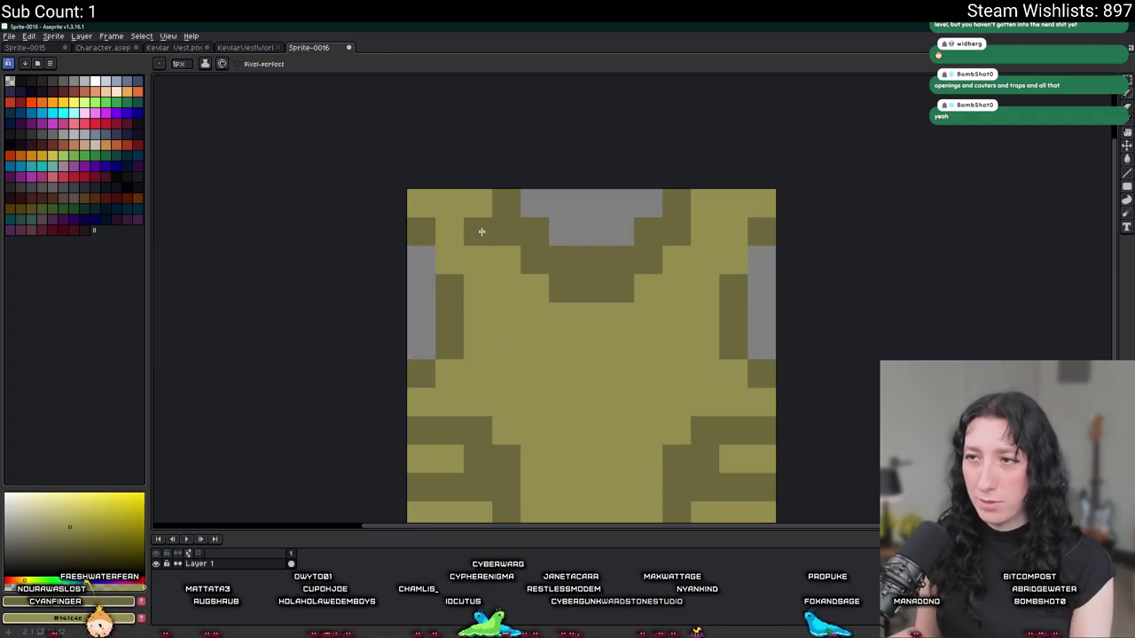
pyautogui.click(506, 288)
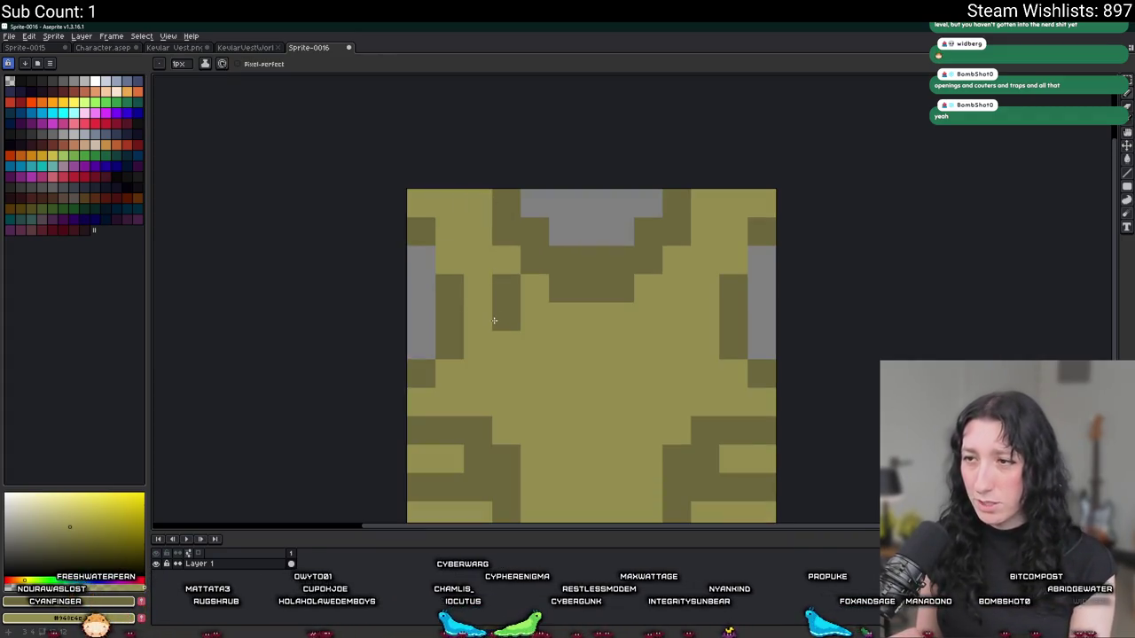
pyautogui.scroll(-5, 630, 290)
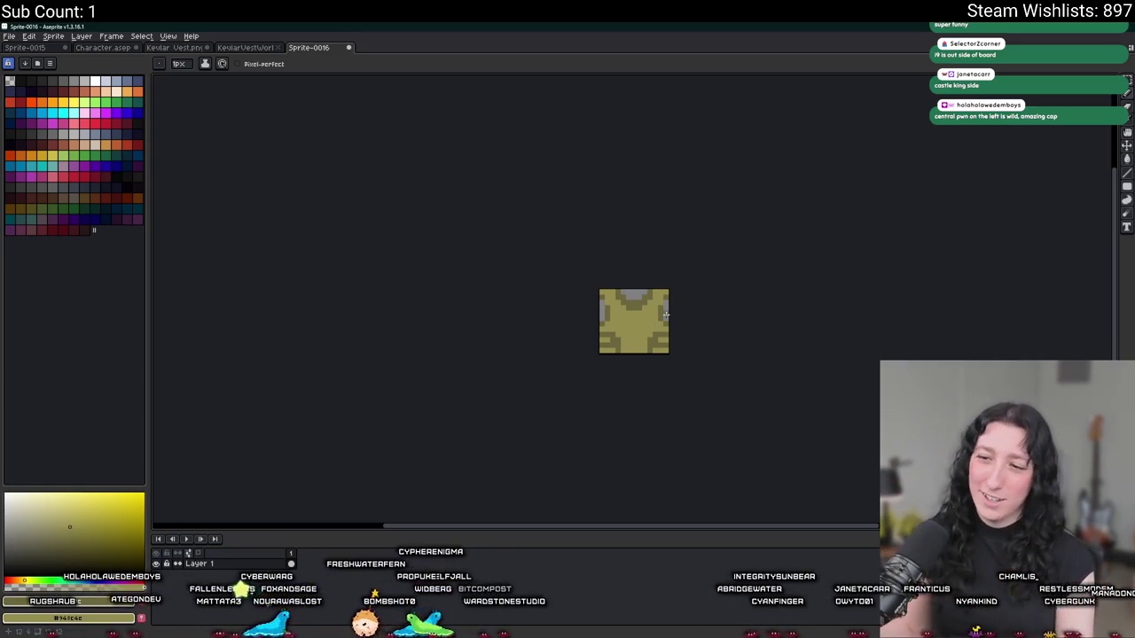
pyautogui.scroll(6, 505, 418)
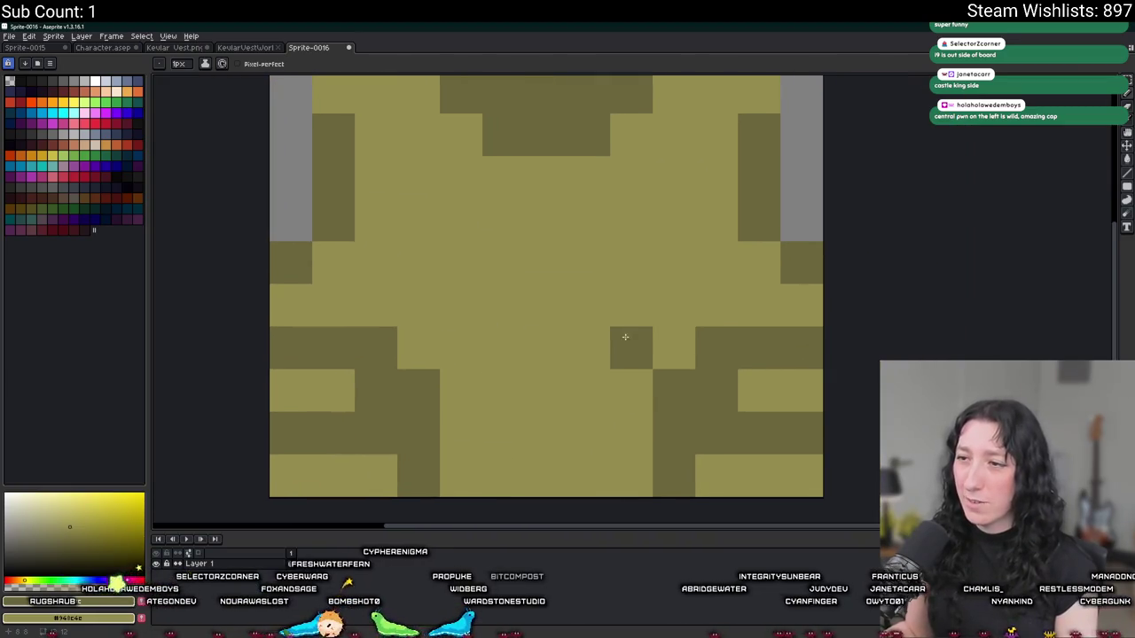
# - Restore one light olive pixel, then scatter light grey spots across the vest's middle and lower rows
pyautogui.click(625, 337)
pyautogui.click(89, 82)
pyautogui.click(291, 347)
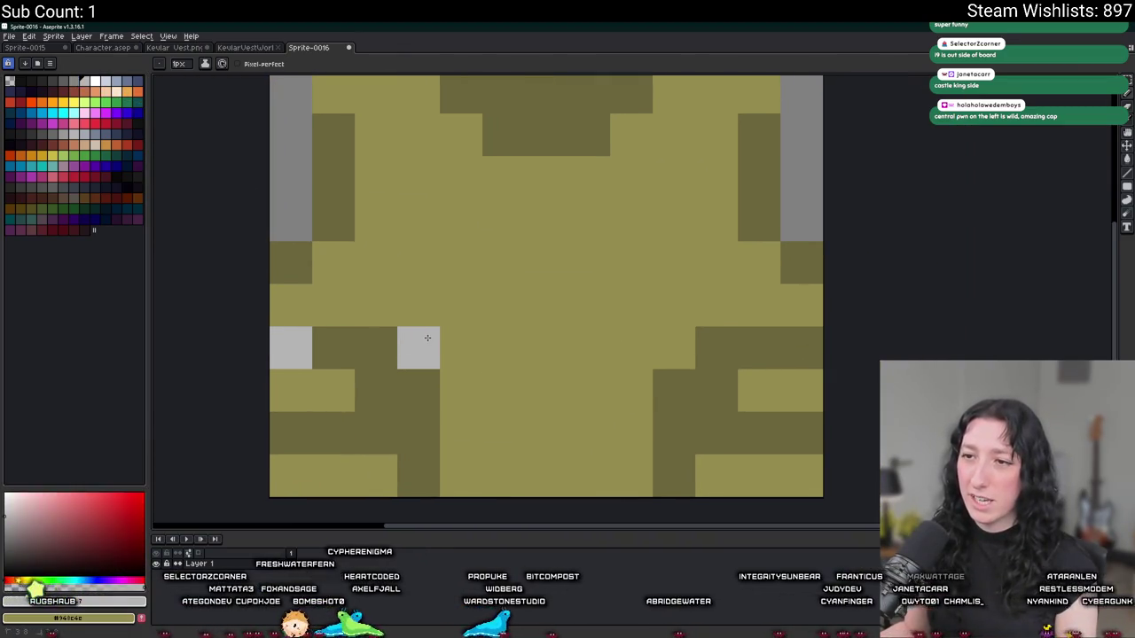
pyautogui.click(631, 390)
pyautogui.click(717, 348)
pyautogui.click(547, 347)
pyautogui.click(504, 347)
pyautogui.click(376, 347)
pyautogui.click(376, 432)
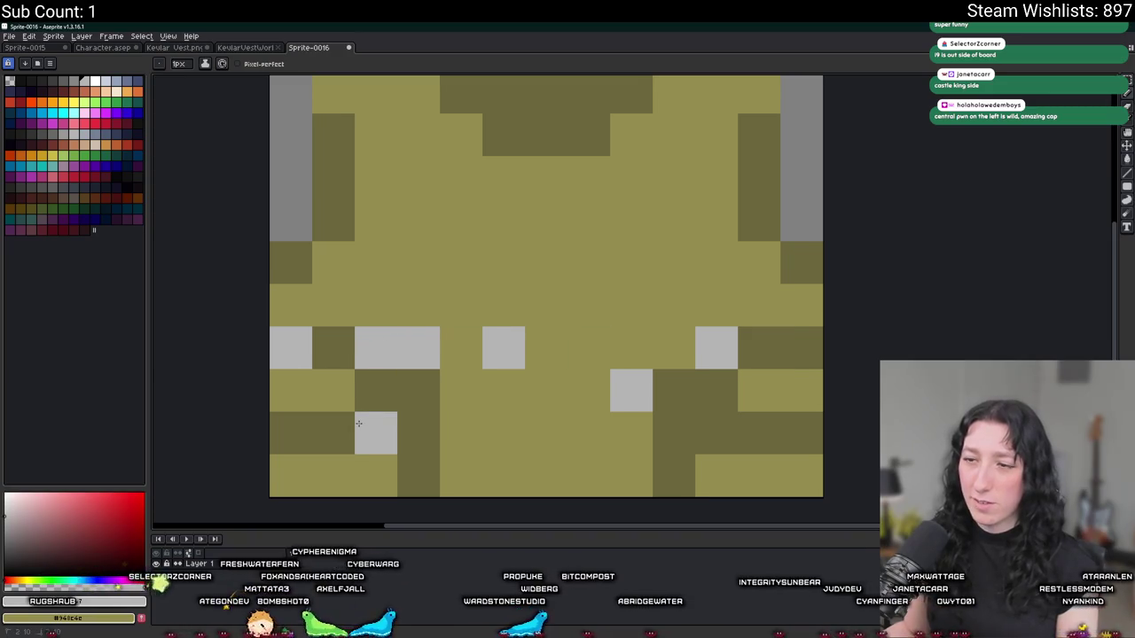
pyautogui.click(462, 264)
# - Try light grey spot positions on the left chest, undoing the misplaced ones
pyautogui.moveTo(477, 337)
pyautogui.mouseDown()
pyautogui.moveTo(447, 422)
pyautogui.moveTo(458, 331)
pyautogui.mouseUp()
pyautogui.hotkey('ctrl', 'z')
pyautogui.click(376, 390)
pyautogui.hotkey('ctrl', 'z')
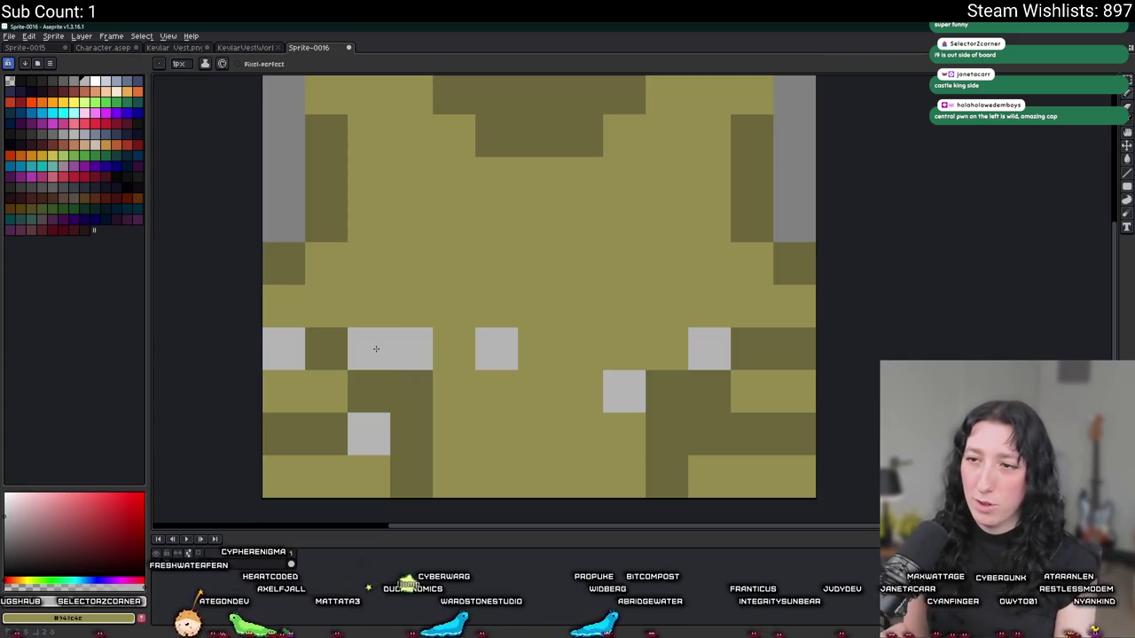
pyautogui.click(376, 305)
pyautogui.click(411, 306)
pyautogui.hotkey('ctrl', 'z')
pyautogui.hotkey('ctrl', 'z')
pyautogui.click(415, 305)
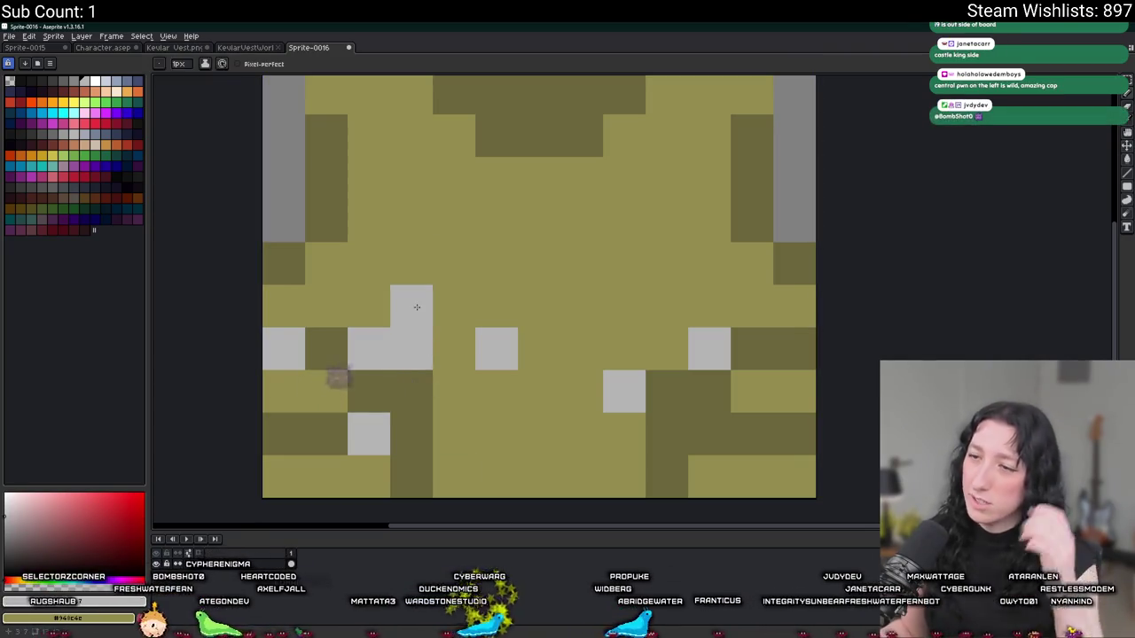
pyautogui.hotkey('ctrl', 'z')
# - Place grey spots on the upper-left chest with a diagonal spot below, then undo the extras
pyautogui.click(496, 264)
pyautogui.hotkey('ctrl', 'z')
pyautogui.click(454, 264)
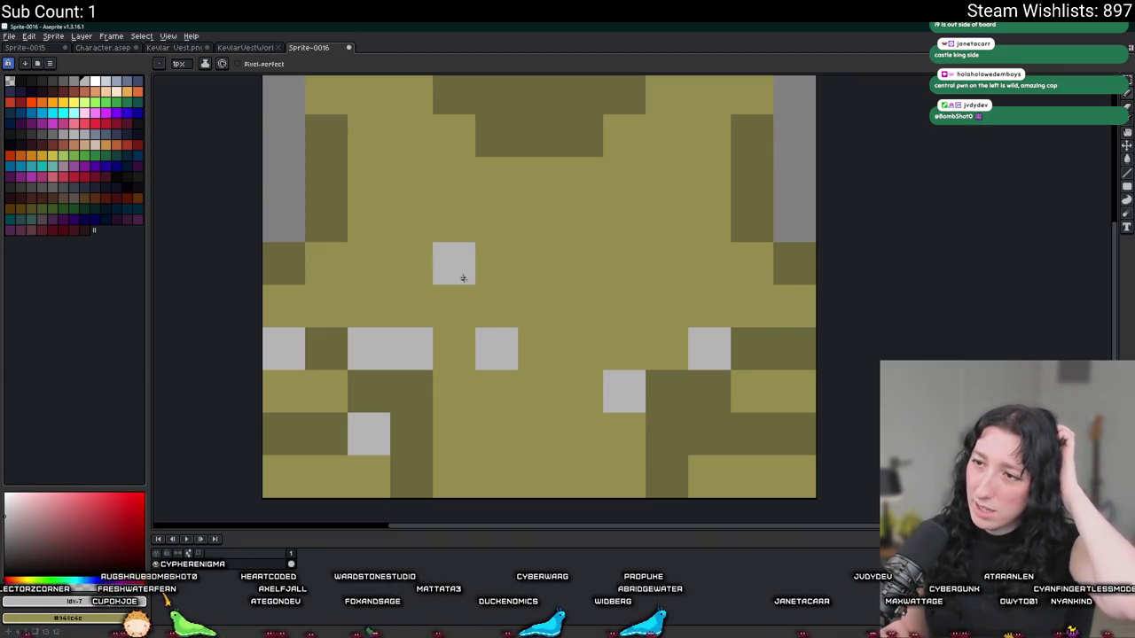
pyautogui.hotkey('ctrl', 'z')
pyautogui.click(458, 269)
pyautogui.click(487, 311)
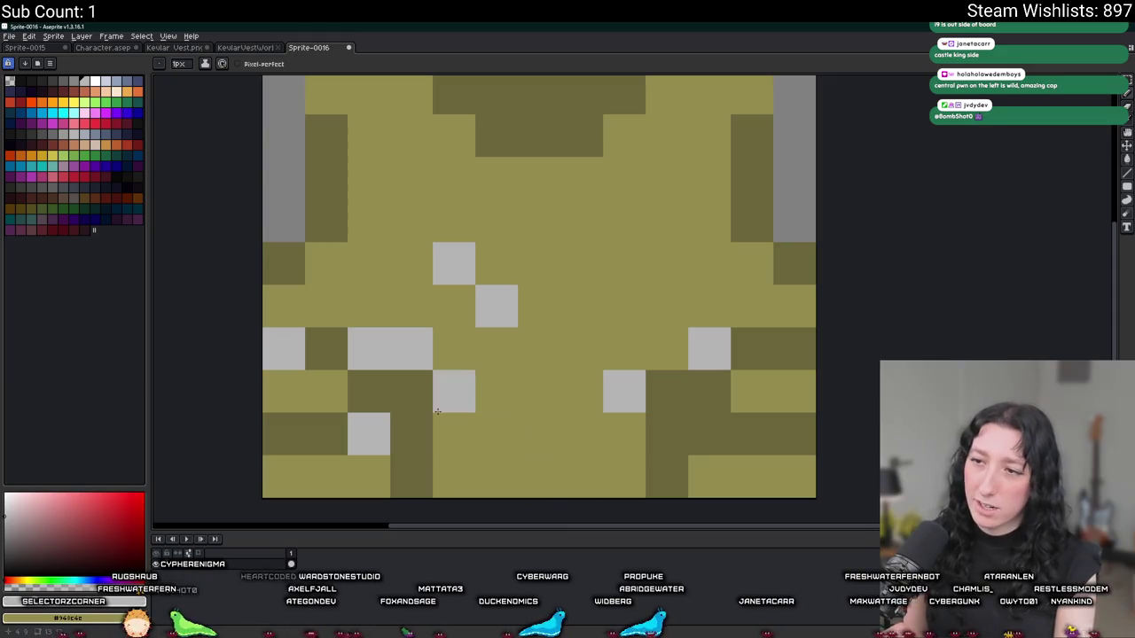
pyautogui.click(624, 263)
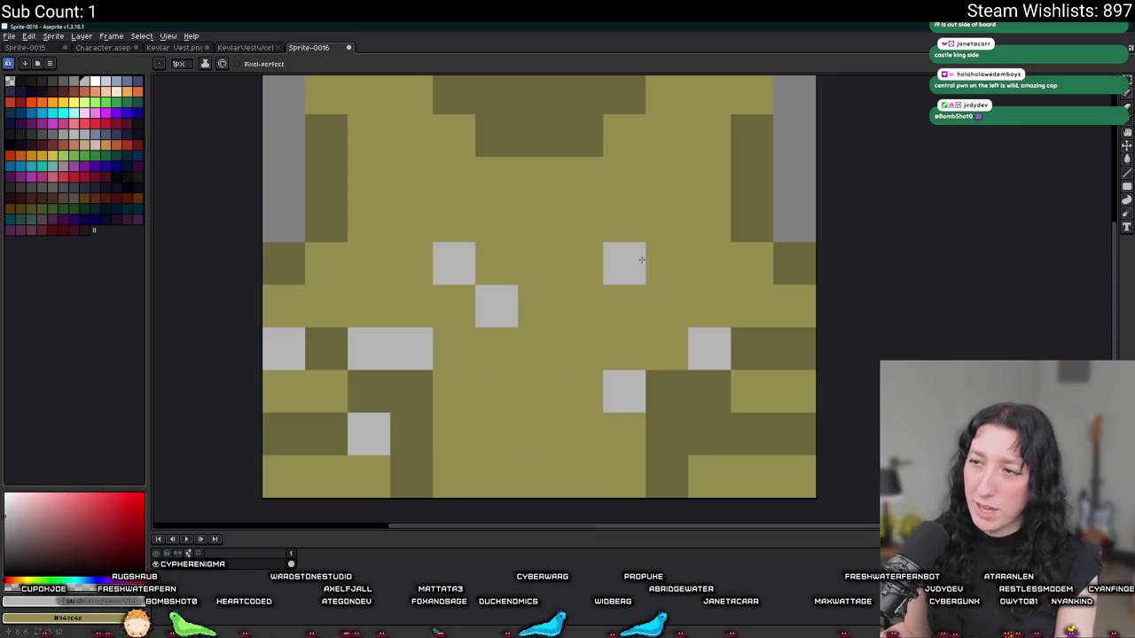
pyautogui.hotkey('ctrl', 'z')
pyautogui.scroll(-1, 481, 506)
pyautogui.hotkey('ctrl', 'z')
pyautogui.hotkey('ctrl', 'z')
pyautogui.hotkey('ctrl', 'z')
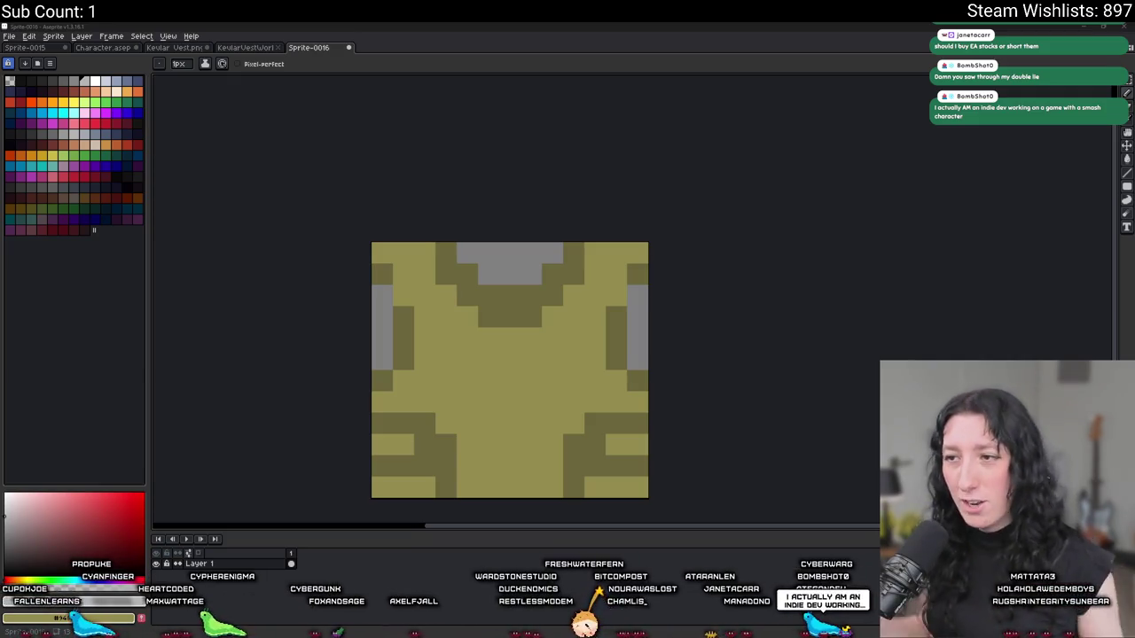
pyautogui.scroll(1, 460, 311)
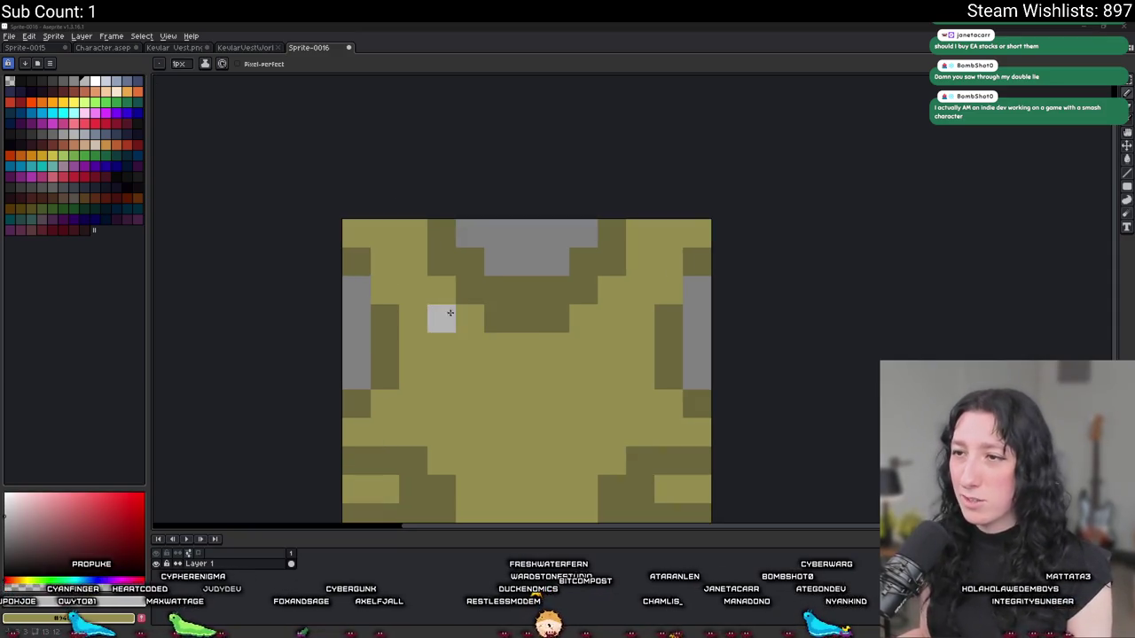
pyautogui.scroll(-3, 164, 77)
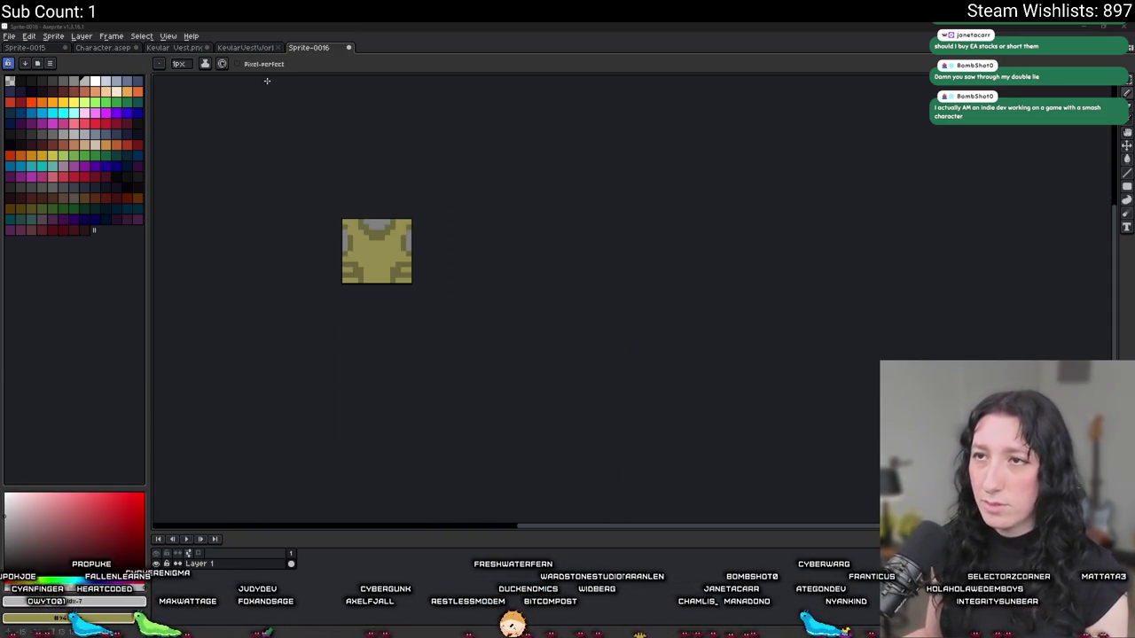
pyautogui.scroll(3, 354, 235)
pyautogui.scroll(-1, 426, 154)
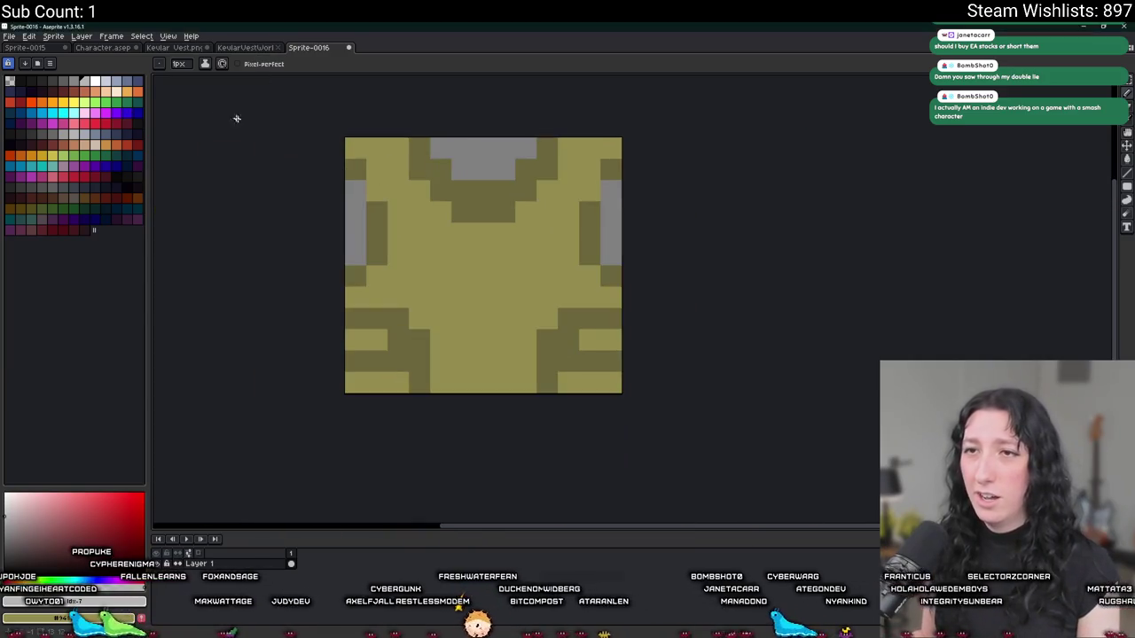
pyautogui.click(94, 78)
pyautogui.rightClick(94, 78)
pyautogui.click(391, 287)
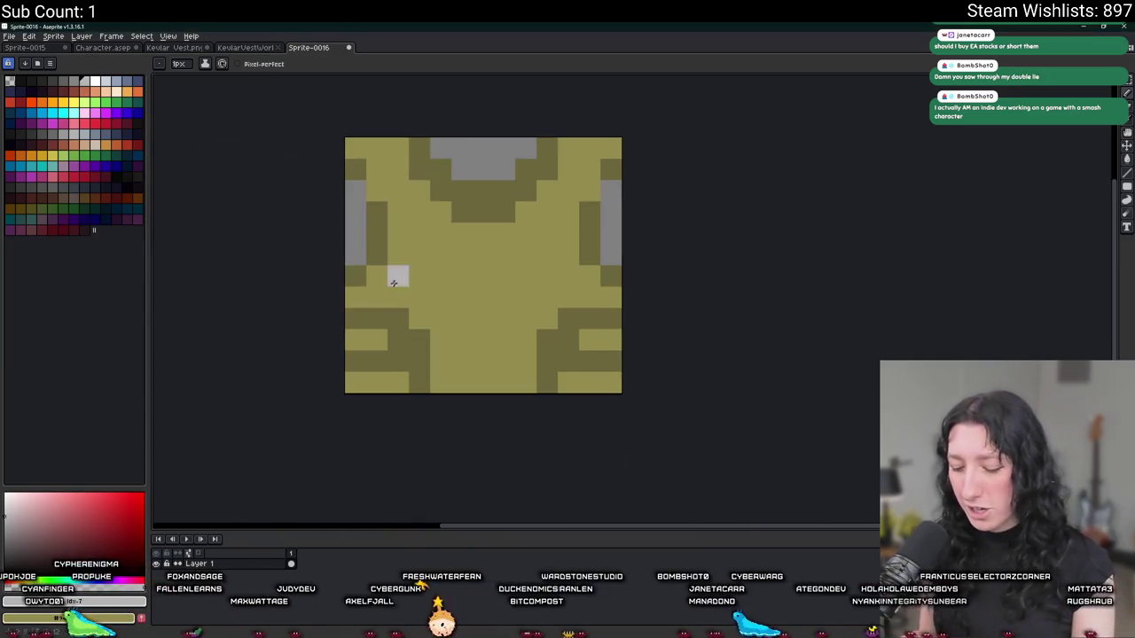
pyautogui.hotkey('ctrl', 'z')
pyautogui.scroll(1, 391, 287)
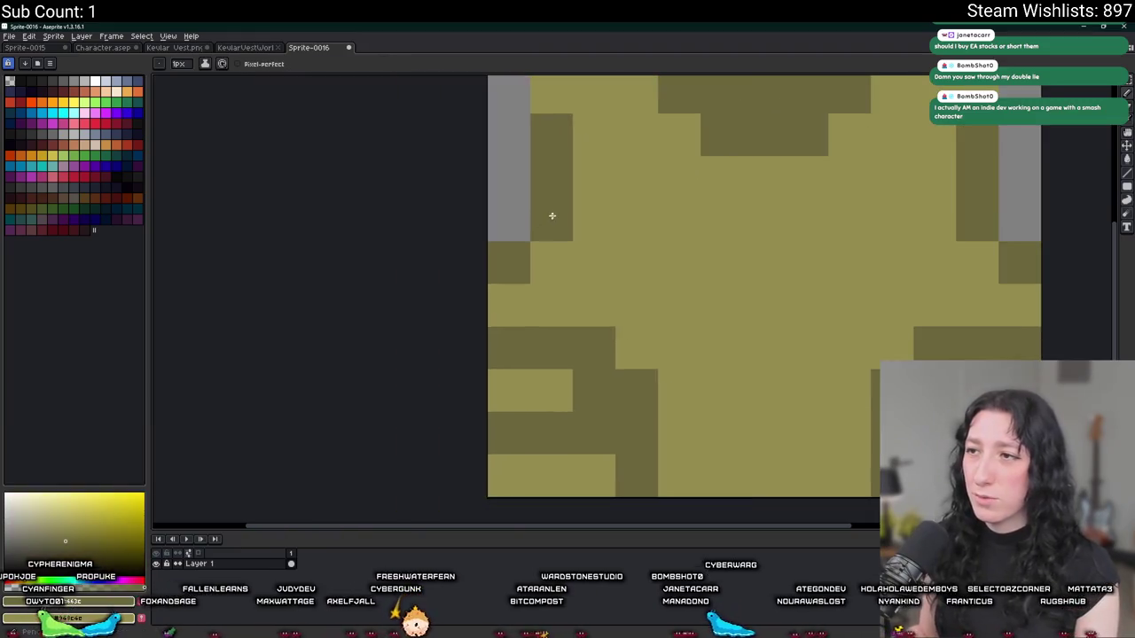
pyautogui.click(559, 300)
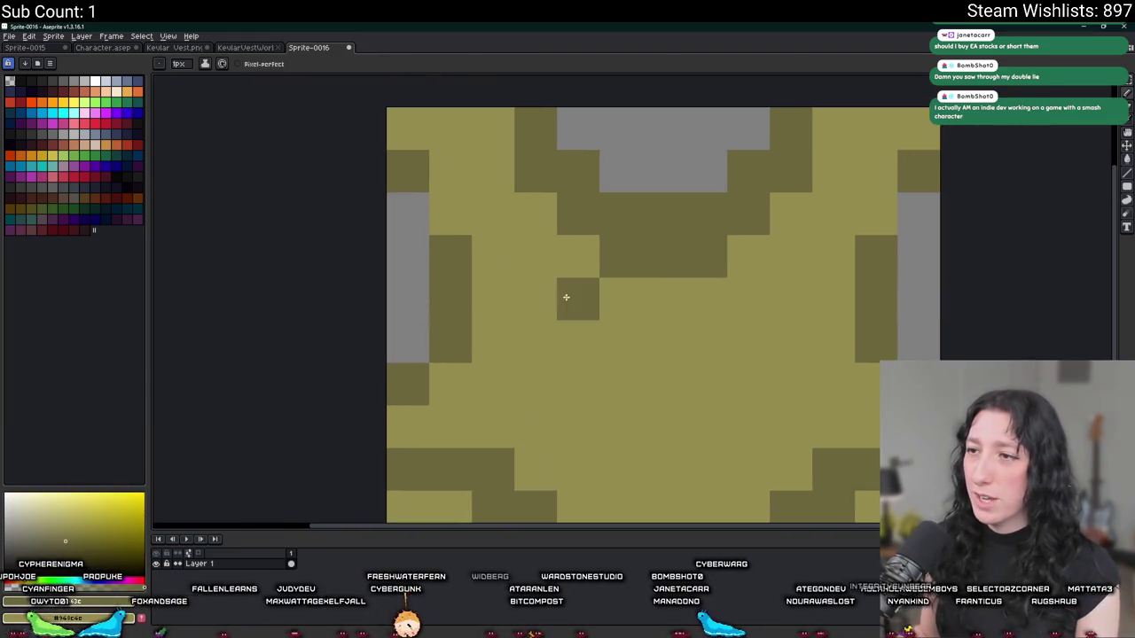
pyautogui.click(160, 48)
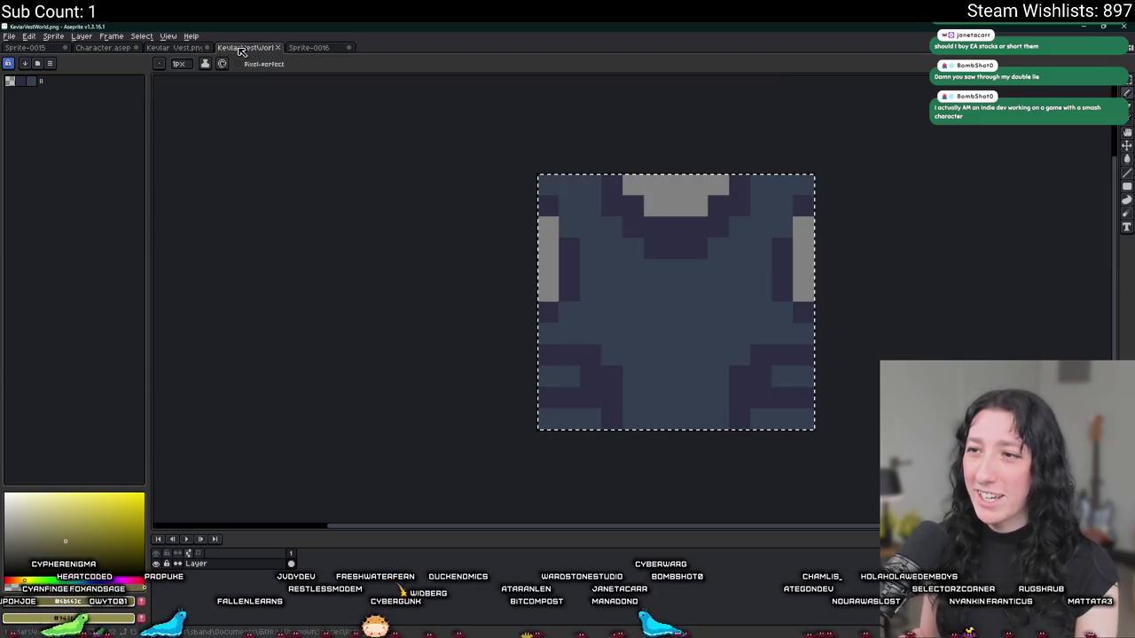
pyautogui.click(247, 50)
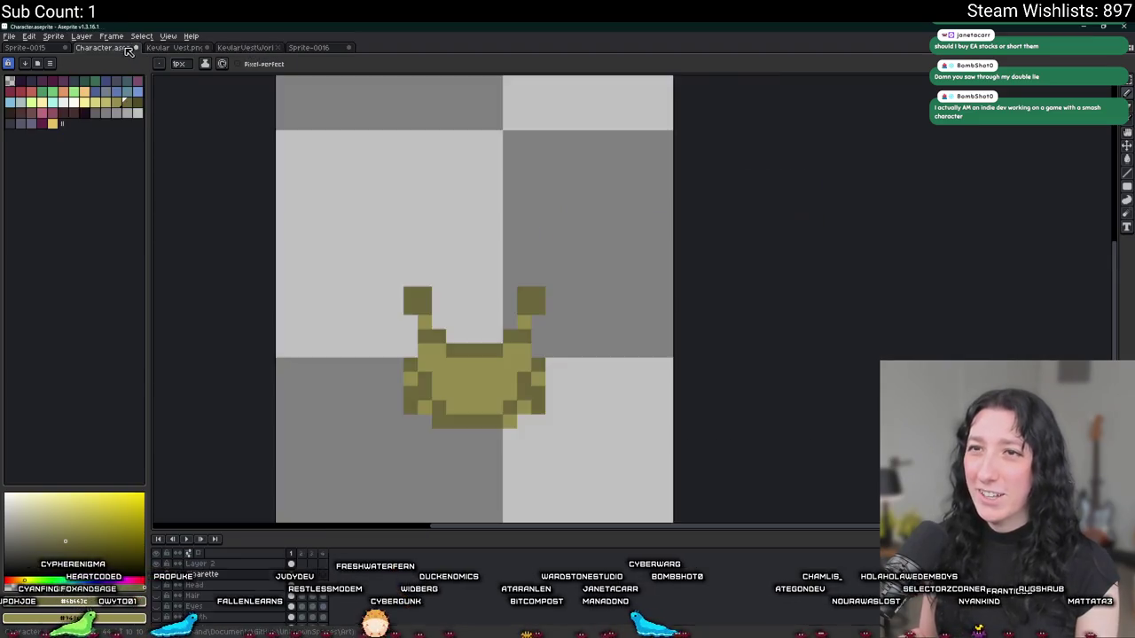
pyautogui.click(50, 50)
pyautogui.scroll(-2, 441, 175)
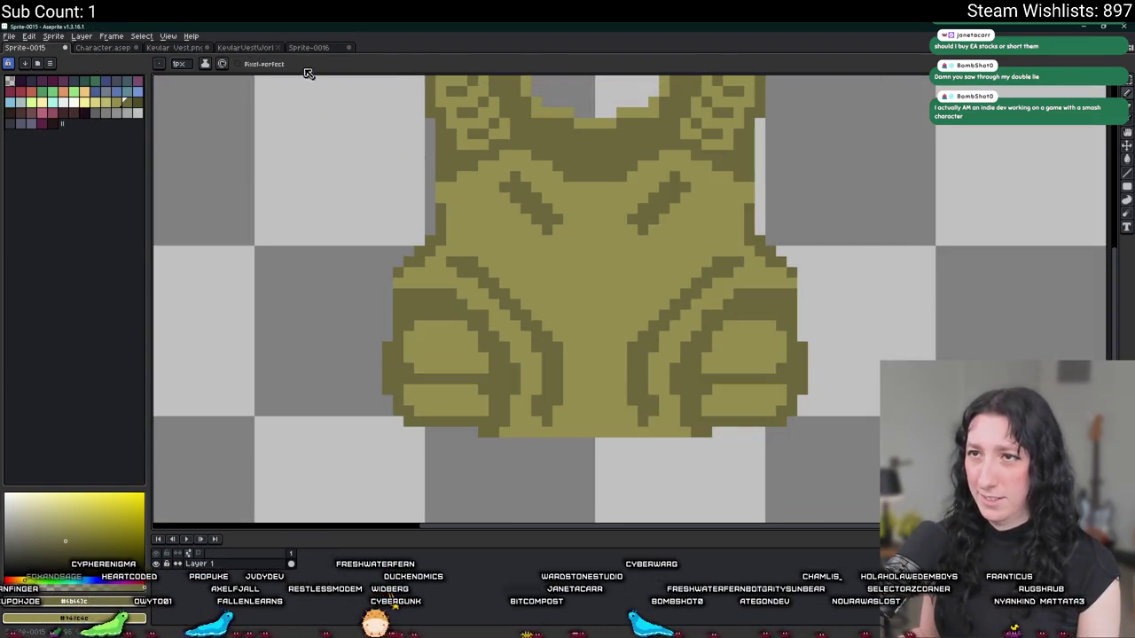
pyautogui.click(310, 47)
pyautogui.scroll(2, 603, 345)
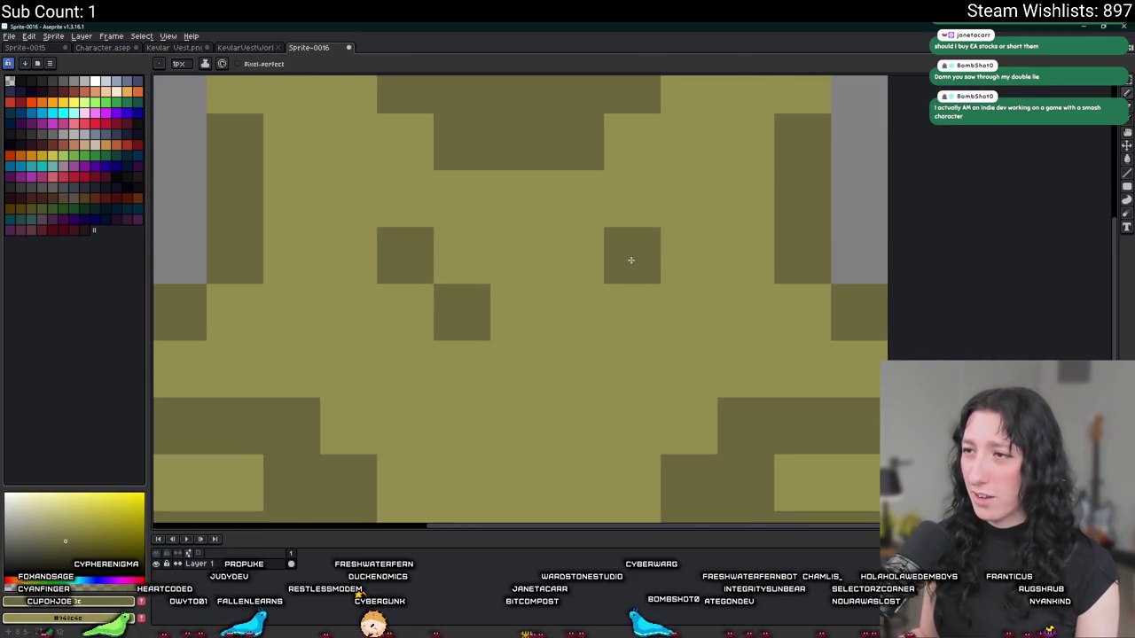
pyautogui.click(597, 298)
pyautogui.click(576, 365)
pyautogui.scroll(-5, 568, 372)
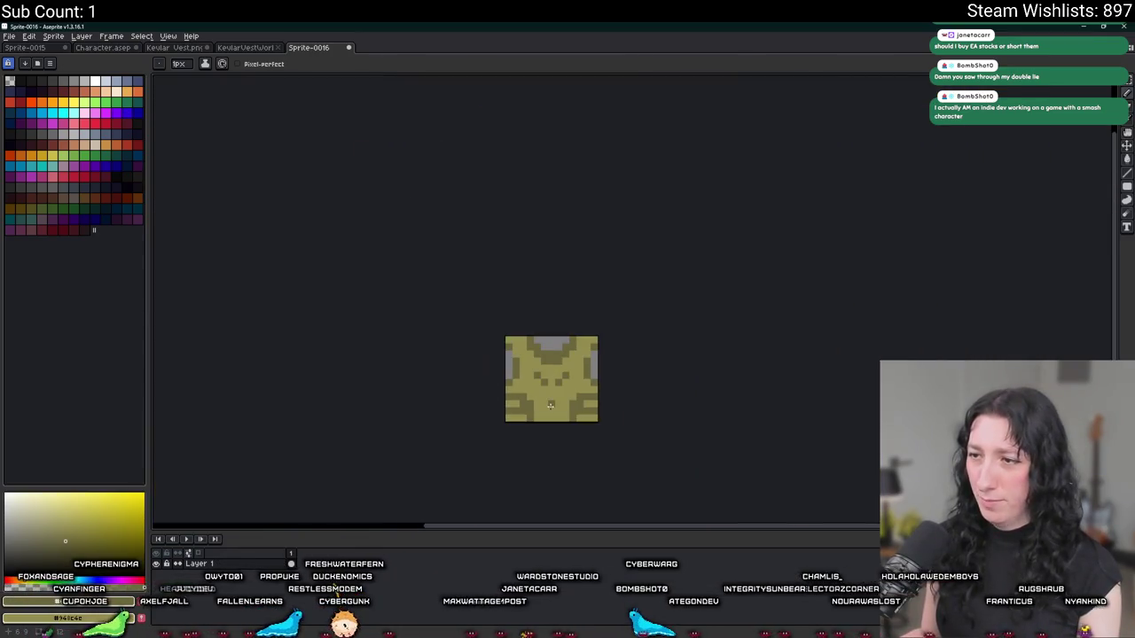
pyautogui.click(96, 48)
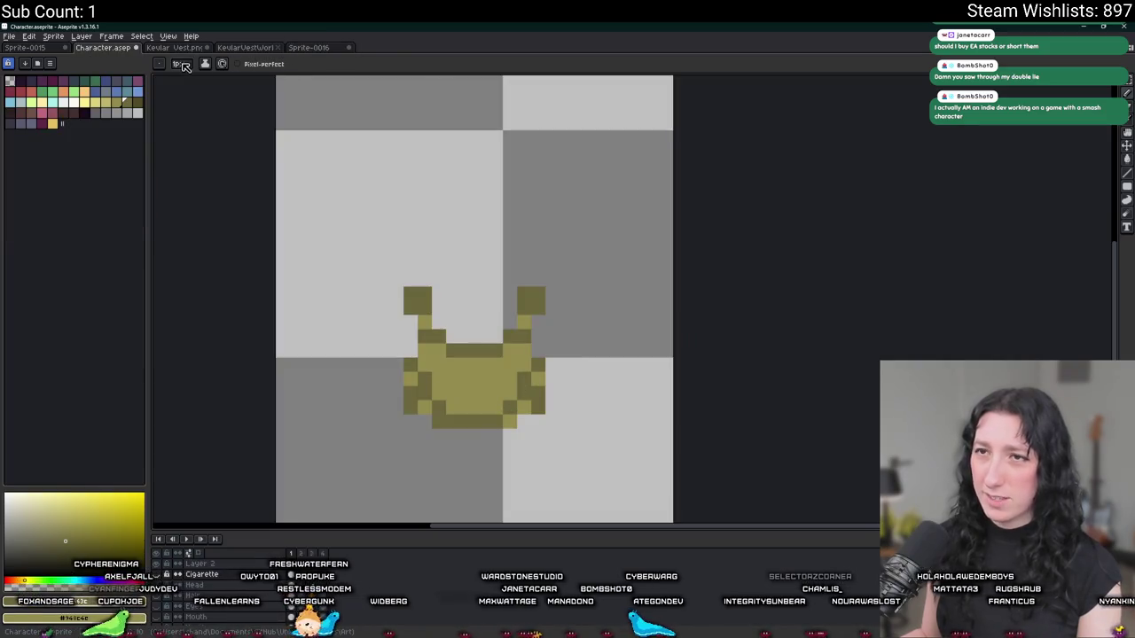
pyautogui.click(177, 48)
pyautogui.click(226, 48)
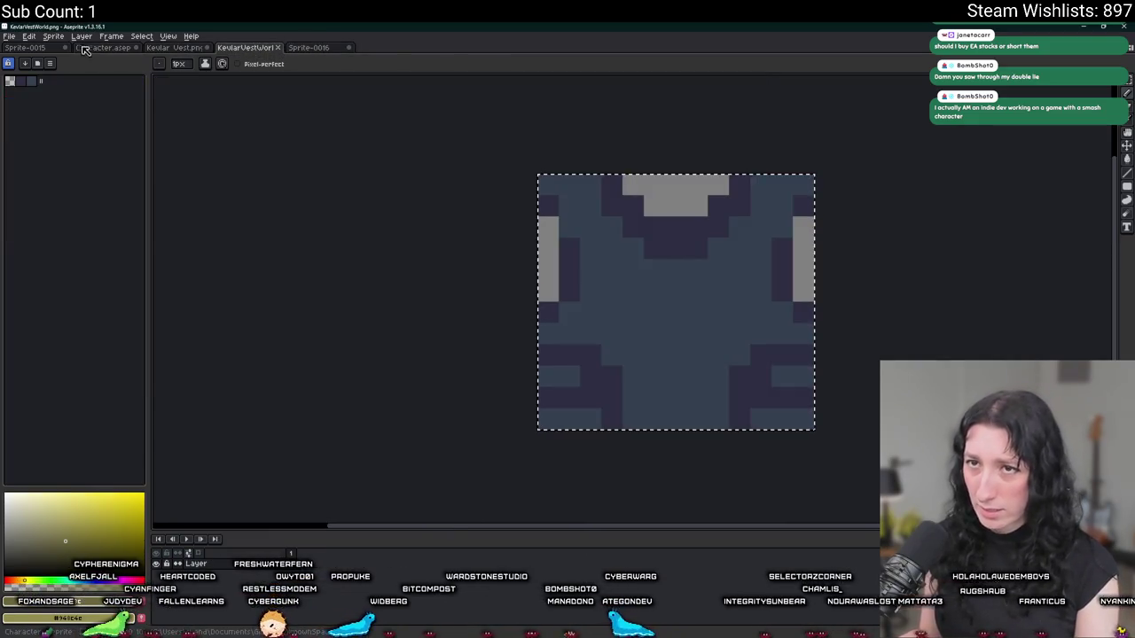
pyautogui.click(60, 49)
pyautogui.click(308, 48)
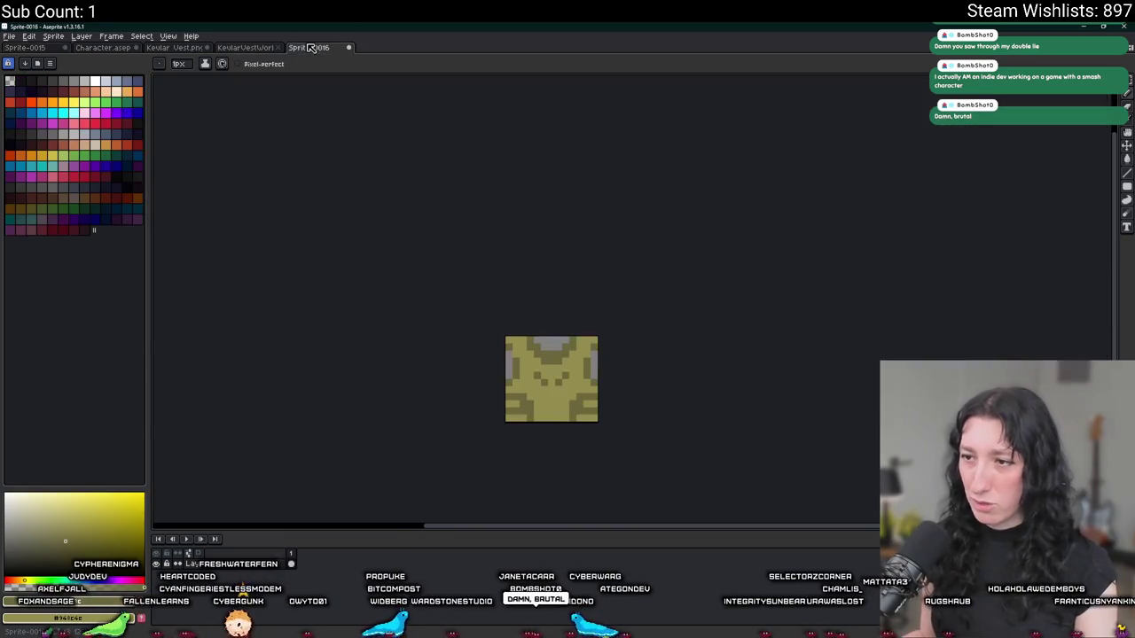
pyautogui.scroll(1, 439, 332)
pyautogui.scroll(3, 439, 333)
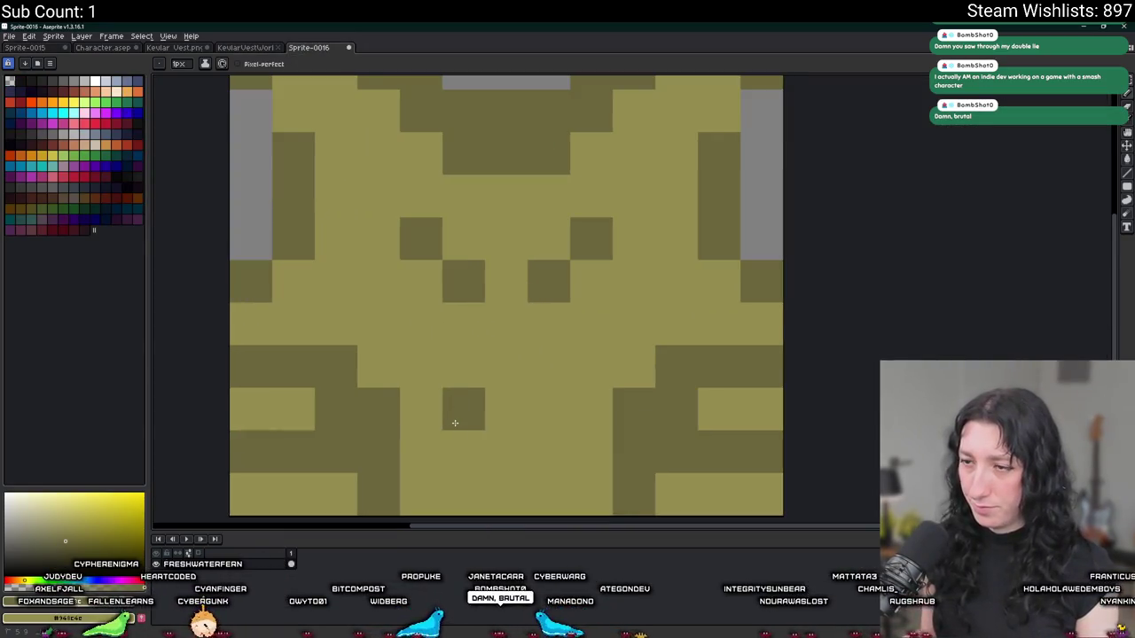
pyautogui.click(454, 423)
pyautogui.click(426, 370)
pyautogui.click(457, 446)
pyautogui.click(585, 371)
pyautogui.click(549, 410)
pyautogui.click(549, 451)
pyautogui.scroll(-5, 549, 451)
pyautogui.scroll(5, 523, 407)
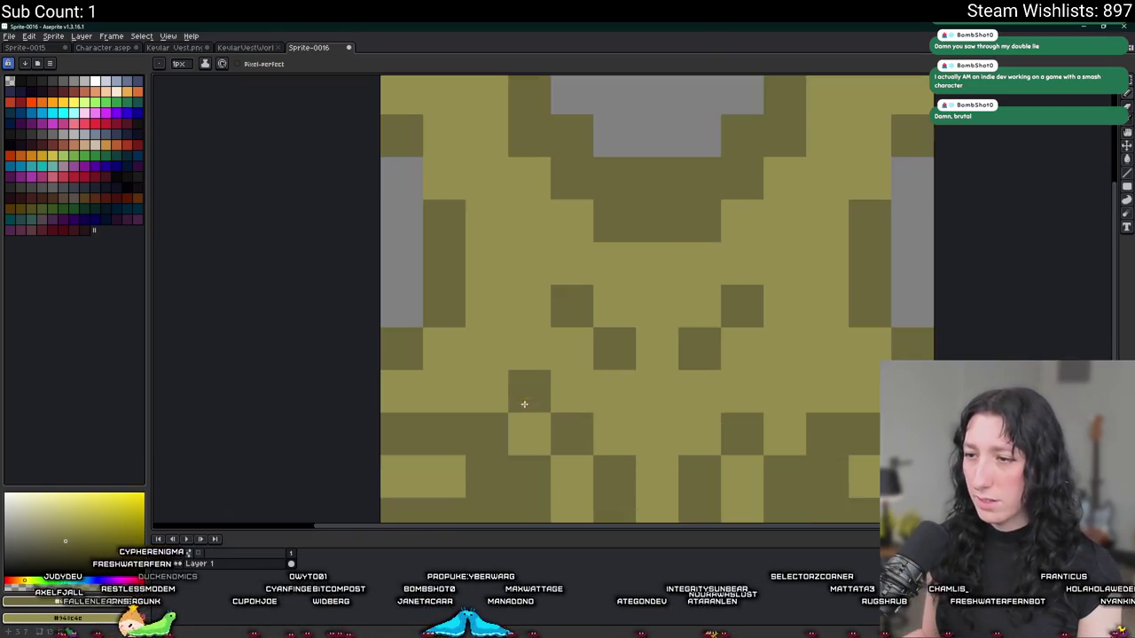
pyautogui.scroll(-1, 532, 390)
pyautogui.scroll(-3, 569, 353)
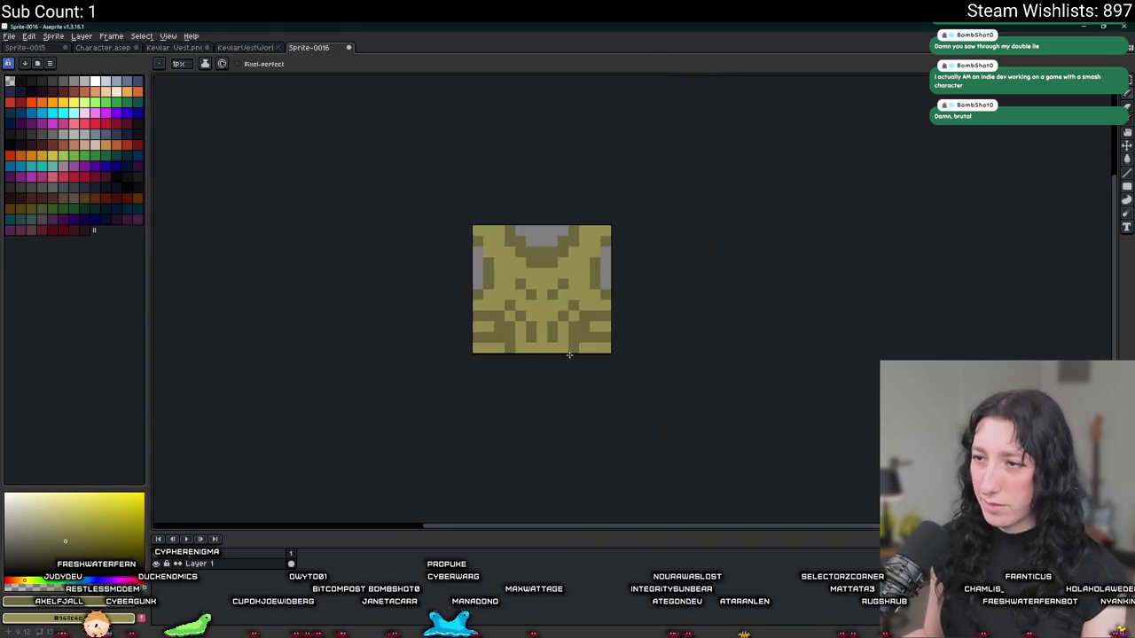
pyautogui.scroll(-4, 569, 355)
pyautogui.scroll(8, 541, 311)
pyautogui.rightClick(512, 284)
pyautogui.click(512, 283)
pyautogui.rightClick(541, 313)
pyautogui.click(541, 284)
pyautogui.rightClick(541, 284)
pyautogui.rightClick(626, 284)
pyautogui.rightClick(598, 312)
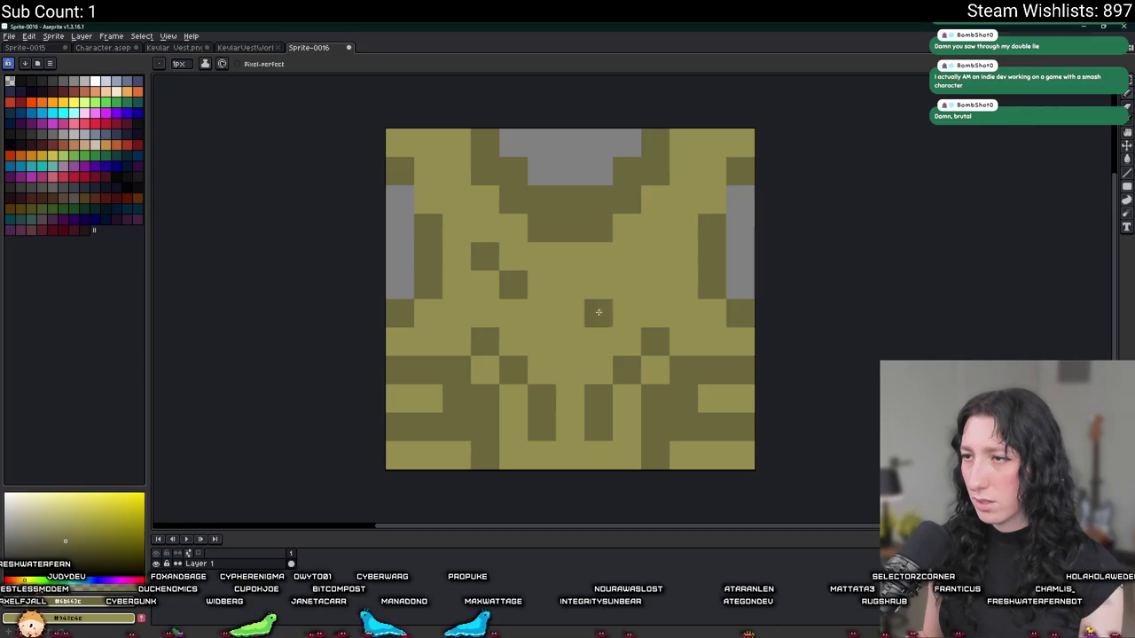
pyautogui.scroll(-7, 626, 284)
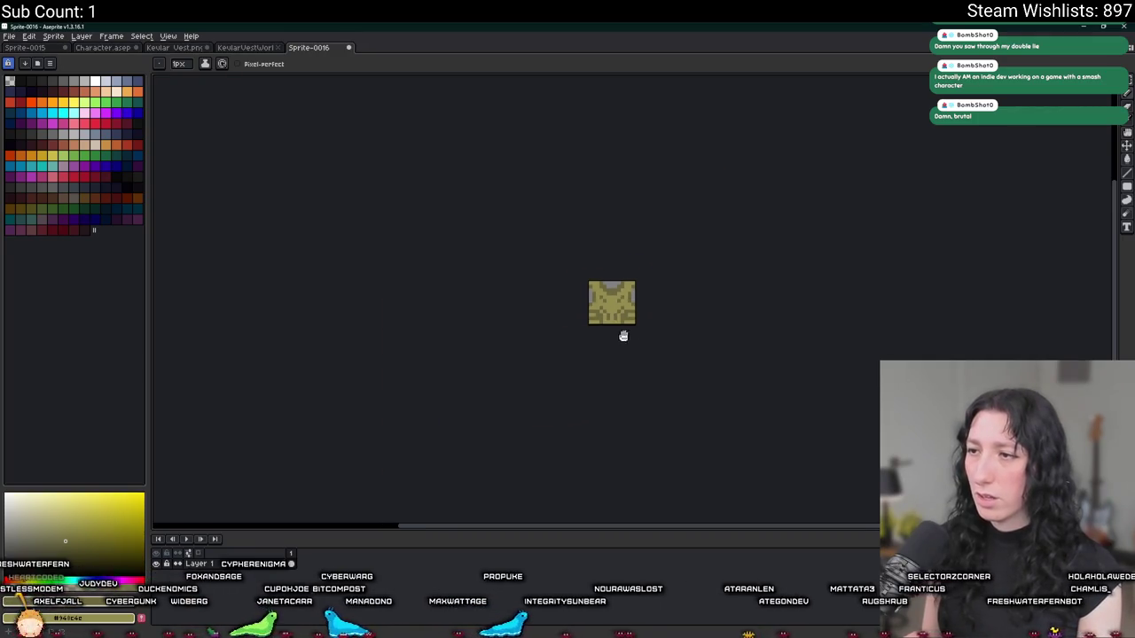
pyautogui.hscroll(2, 625, 336)
pyautogui.scroll(-1, 545, 337)
# - Open Export File for Sprite-0016 and its output browser, then cancel the export
pyautogui.press('v')
pyautogui.hotkey('ctrl', 'a')
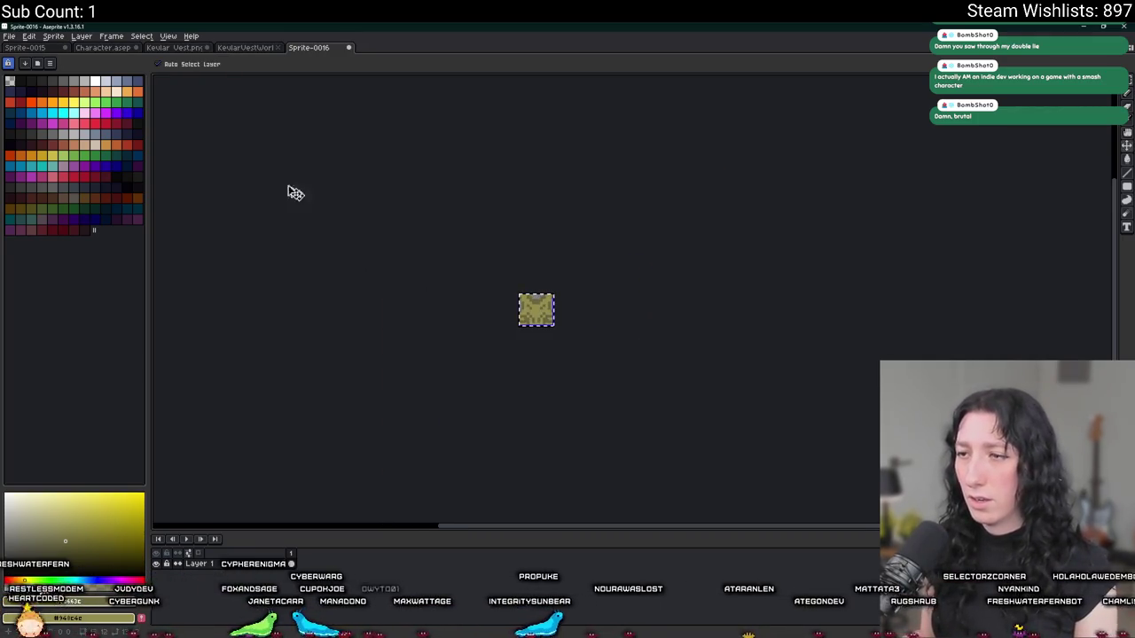
pyautogui.hotkey('ctrl', 'shift', 'e')
pyautogui.click(470, 213)
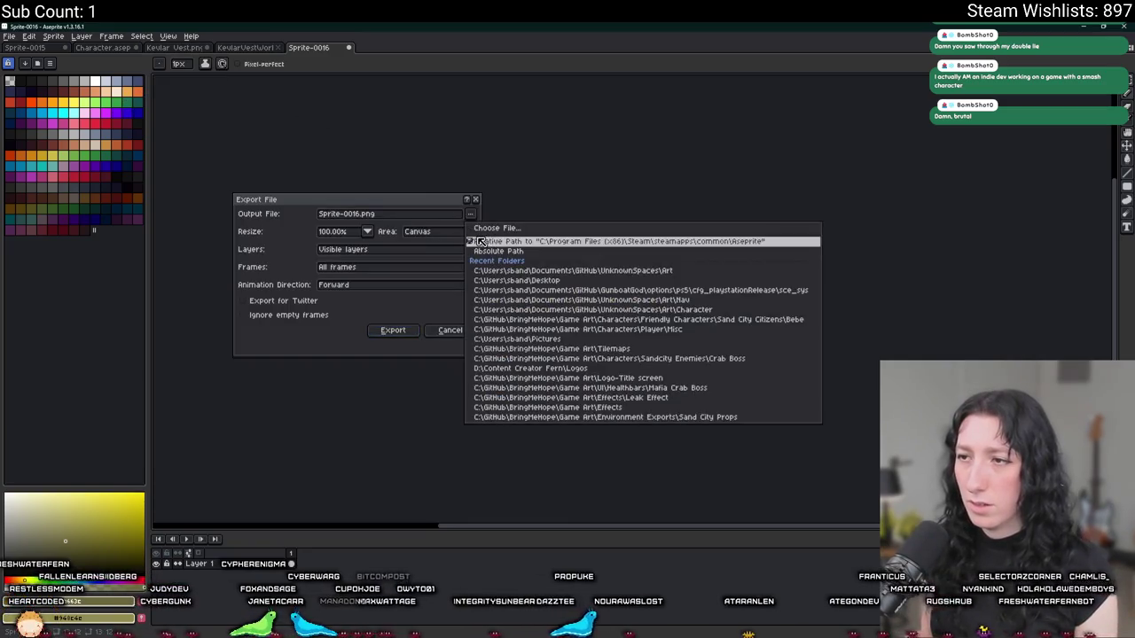
pyautogui.click(495, 228)
pyautogui.press('Escape')
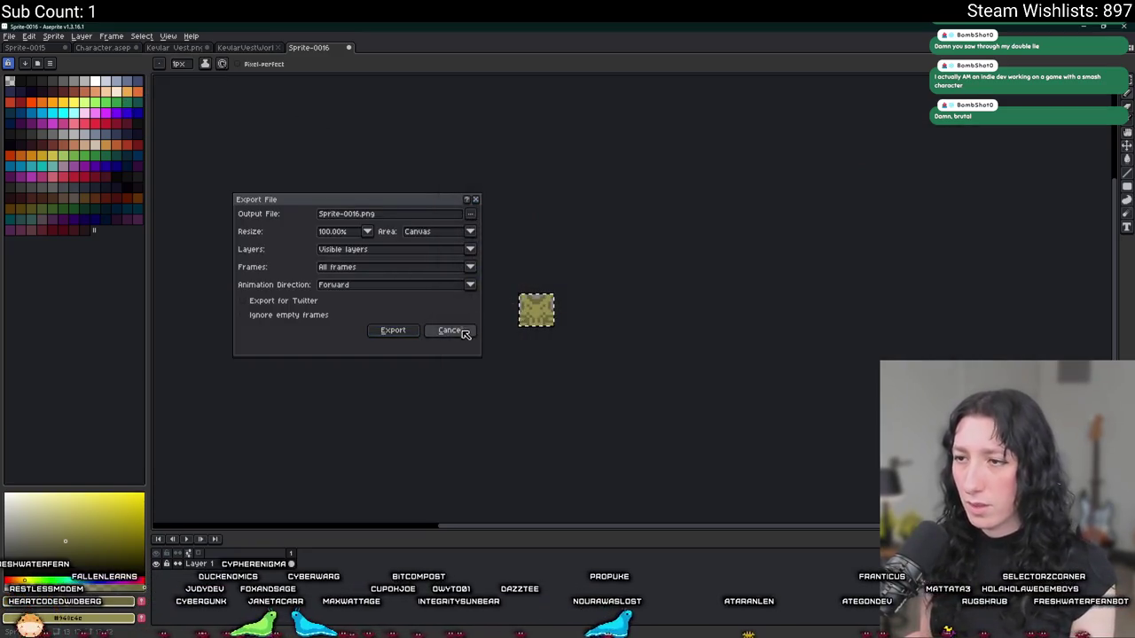
pyautogui.click(465, 330)
pyautogui.scroll(5, 524, 298)
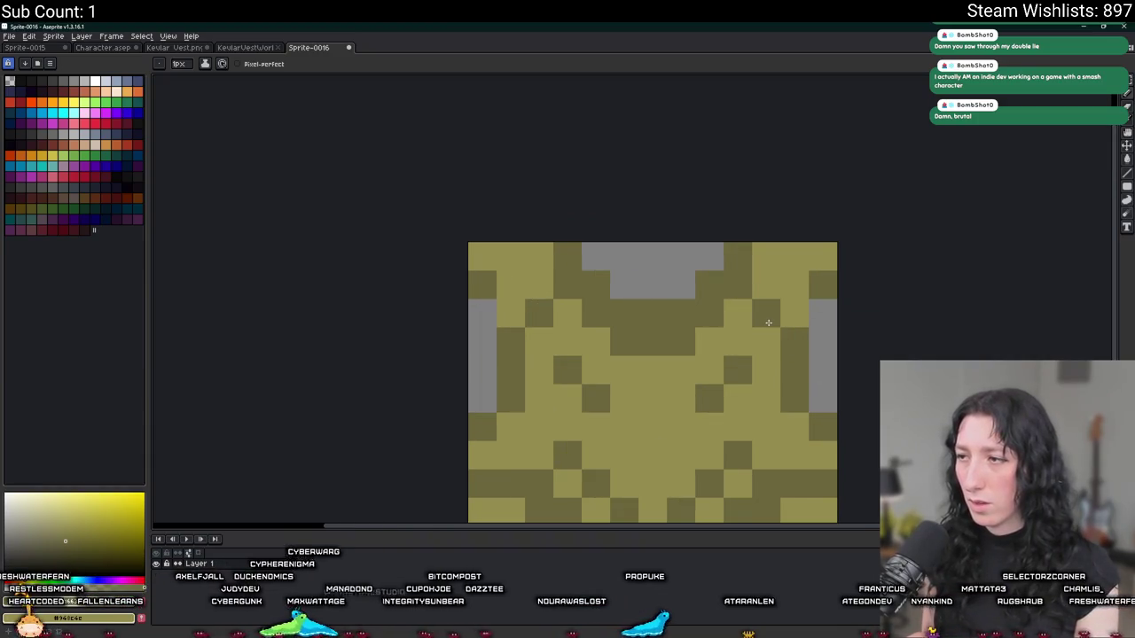
pyautogui.scroll(-5, 768, 322)
# - Reopen Export File, dismiss the output location list, and cancel again
pyautogui.hotkey('ctrl', 'shift', 'e')
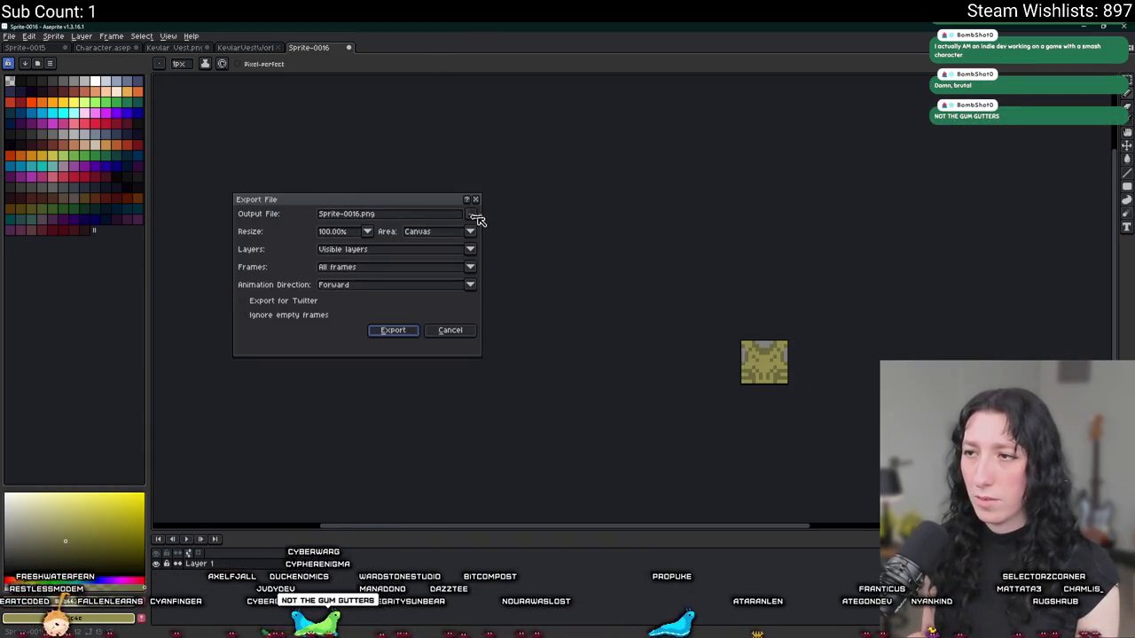
pyautogui.click(477, 216)
pyautogui.click(436, 335)
pyautogui.click(441, 331)
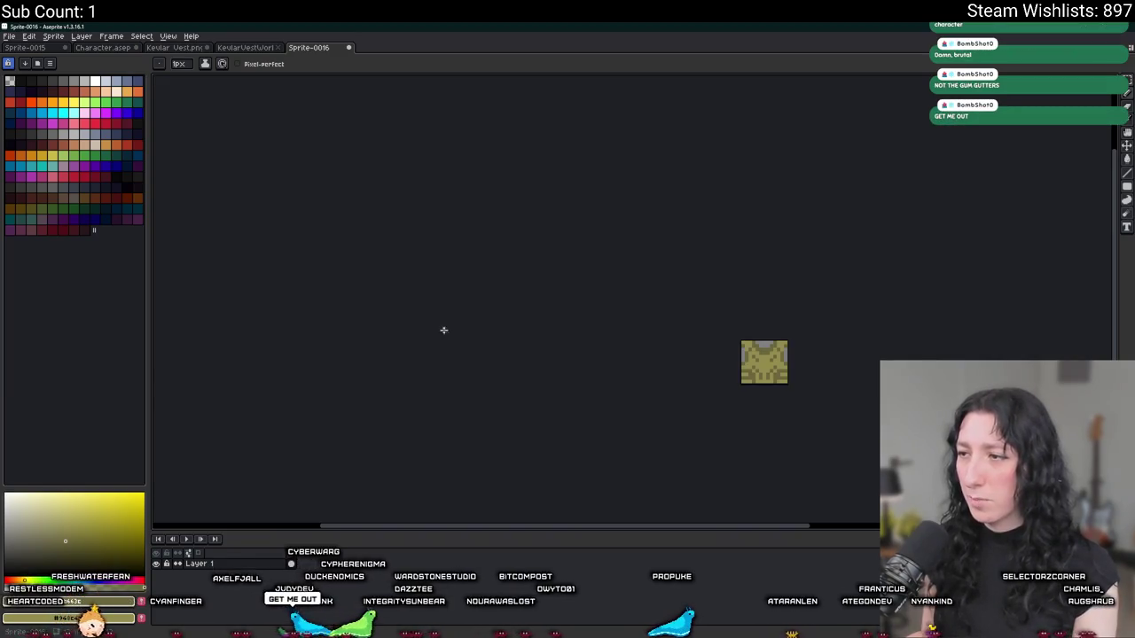
pyautogui.scroll(4, 763, 363)
pyautogui.scroll(-3, 816, 389)
# - Reposition the vest, reopen Export File, and browse for the output location at Documents
pyautogui.moveTo(816, 391)
pyautogui.mouseDown()
pyautogui.moveTo(598, 390)
pyautogui.moveTo(631, 367)
pyautogui.mouseUp()
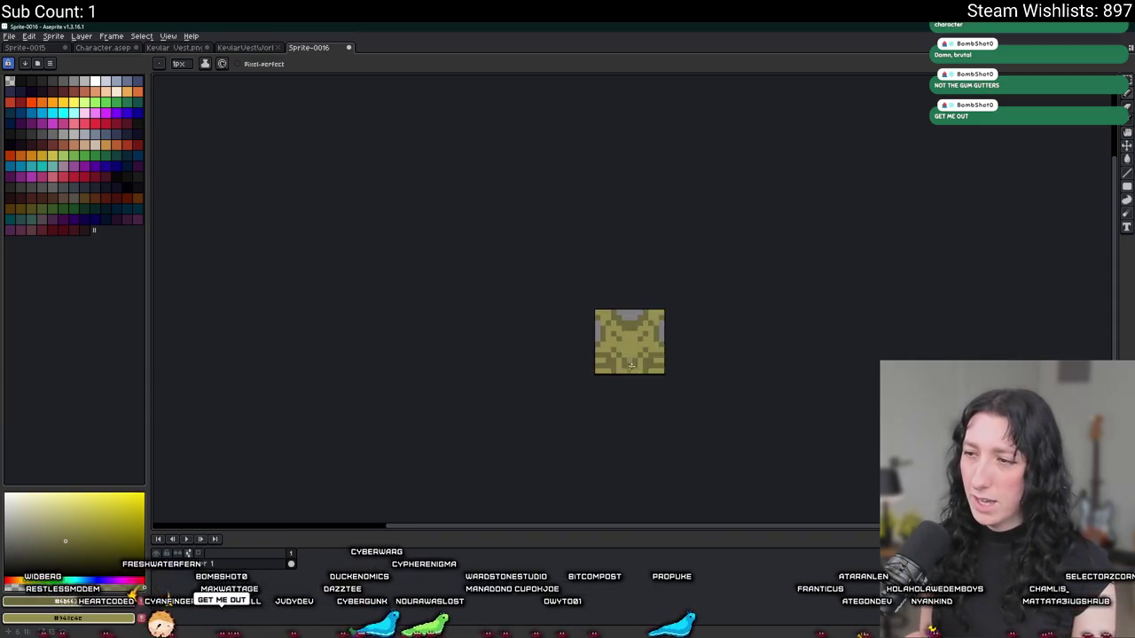
pyautogui.scroll(2, 630, 368)
pyautogui.scroll(-4, 676, 350)
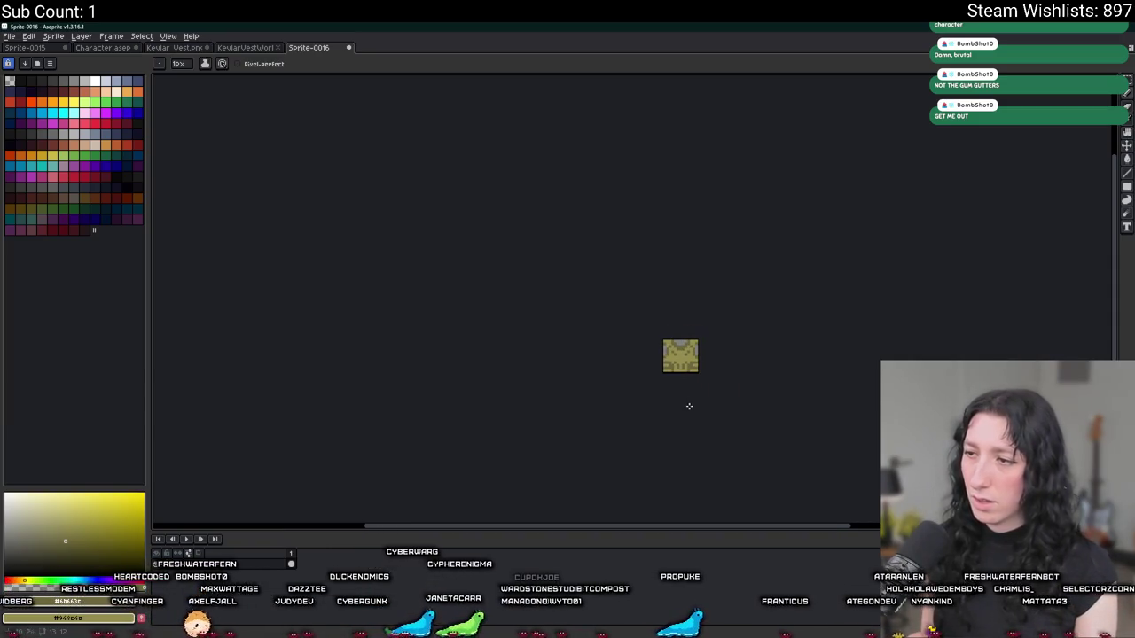
pyautogui.press('v')
pyautogui.hotkey('ctrl', 'shift', 'e')
pyautogui.click(468, 214)
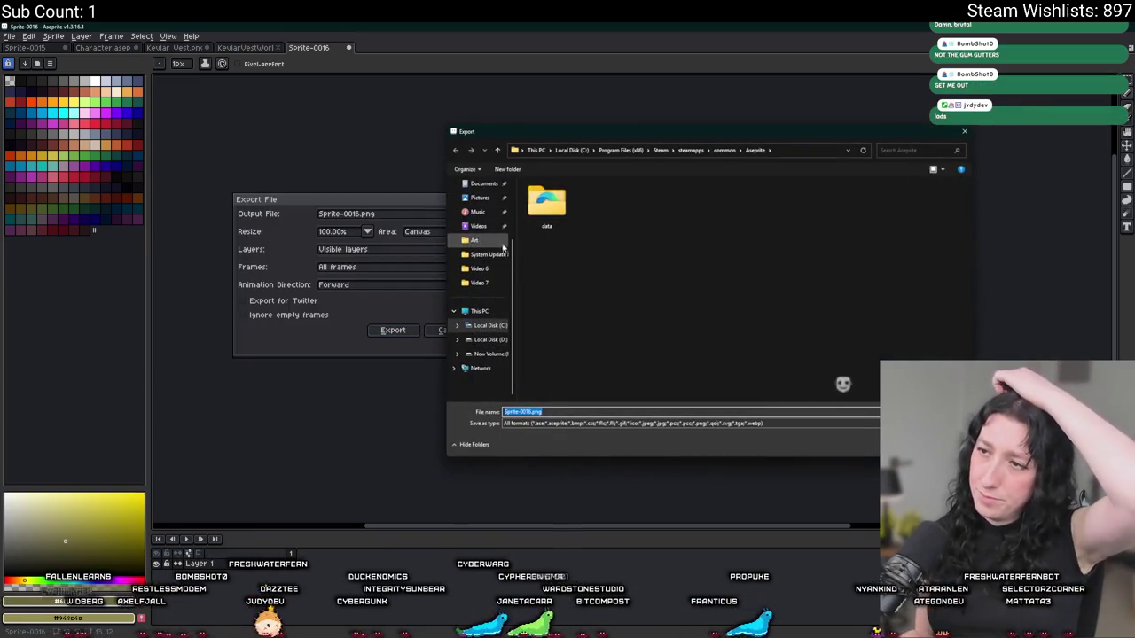
pyautogui.click(486, 227)
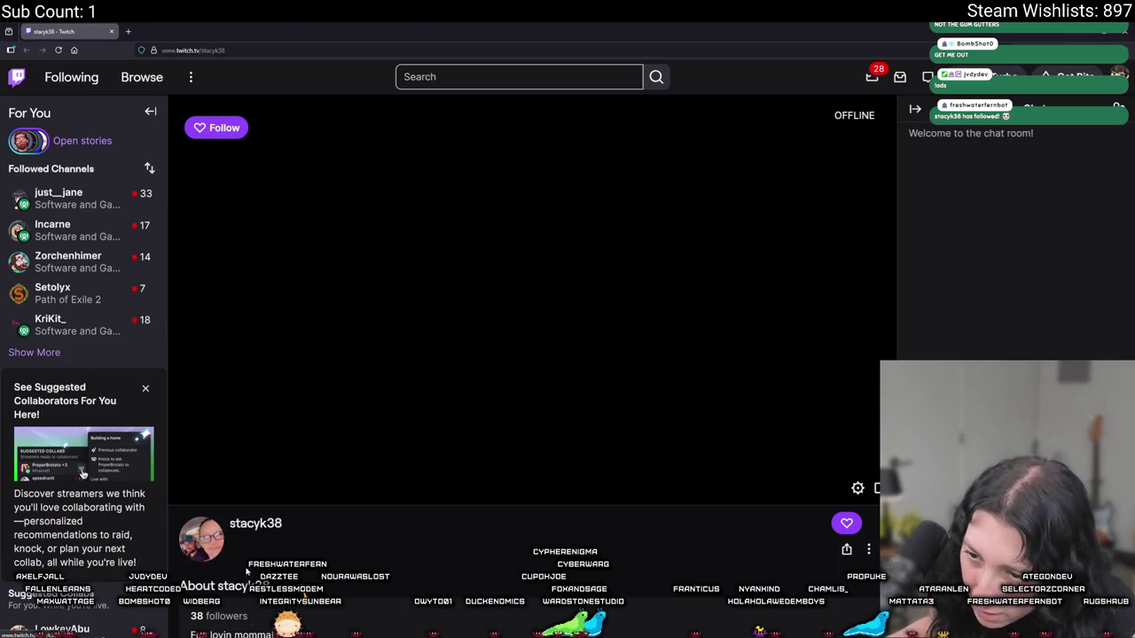
pyautogui.scroll(-1, 210, 529)
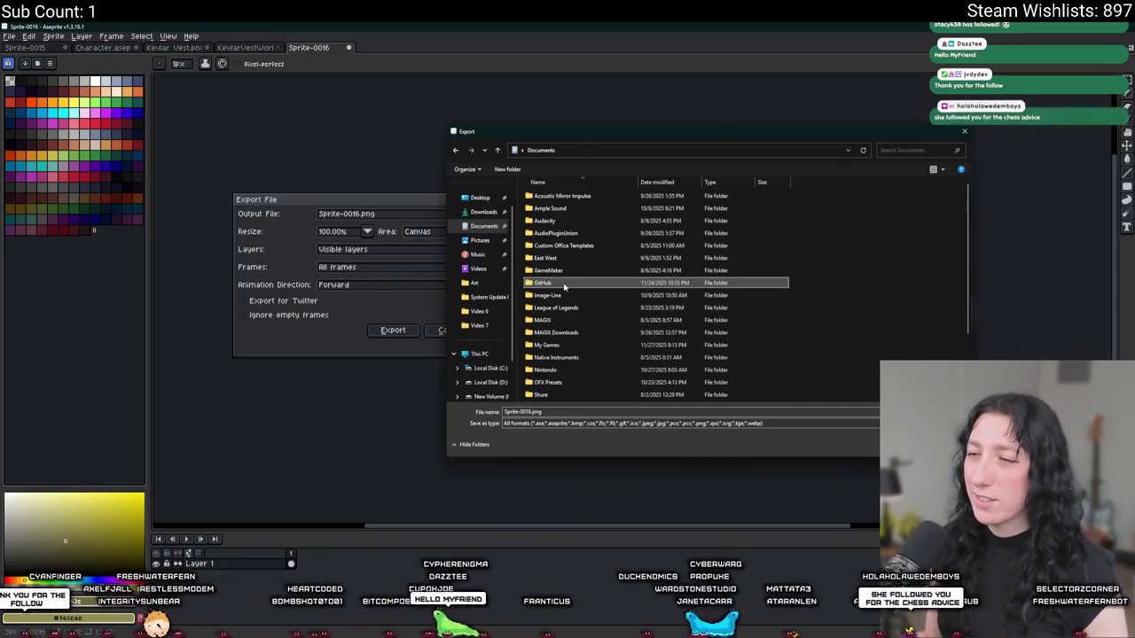
# - Navigate the save browser to GitHub > UnknownSpaces > Art
pyautogui.doubleClick(548, 283)
pyautogui.doubleClick(553, 234)
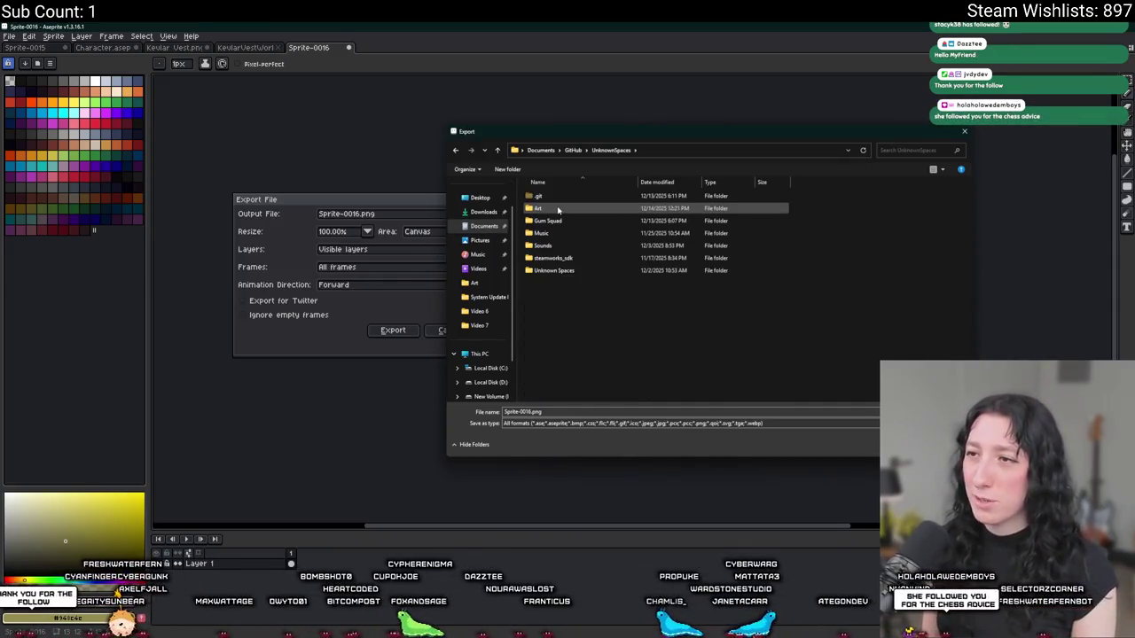
pyautogui.doubleClick(544, 209)
pyautogui.scroll(-1, 654, 293)
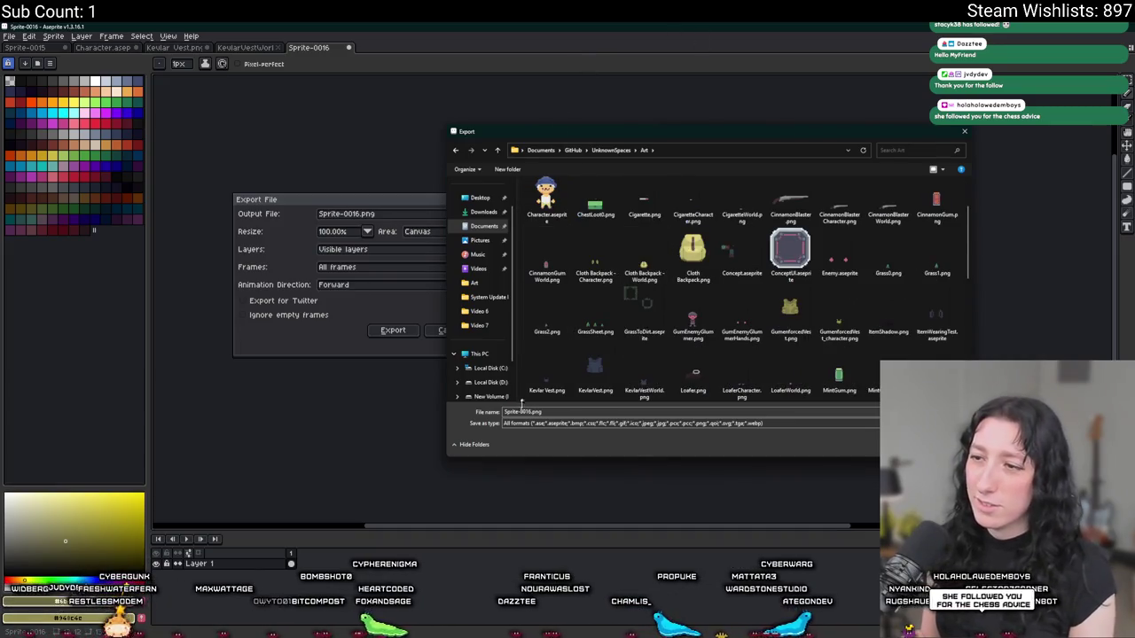
pyautogui.click(524, 412)
pyautogui.moveTo(567, 134)
pyautogui.mouseDown()
pyautogui.moveTo(567, 470)
pyautogui.moveTo(581, 139)
pyautogui.mouseUp()
pyautogui.click(707, 257)
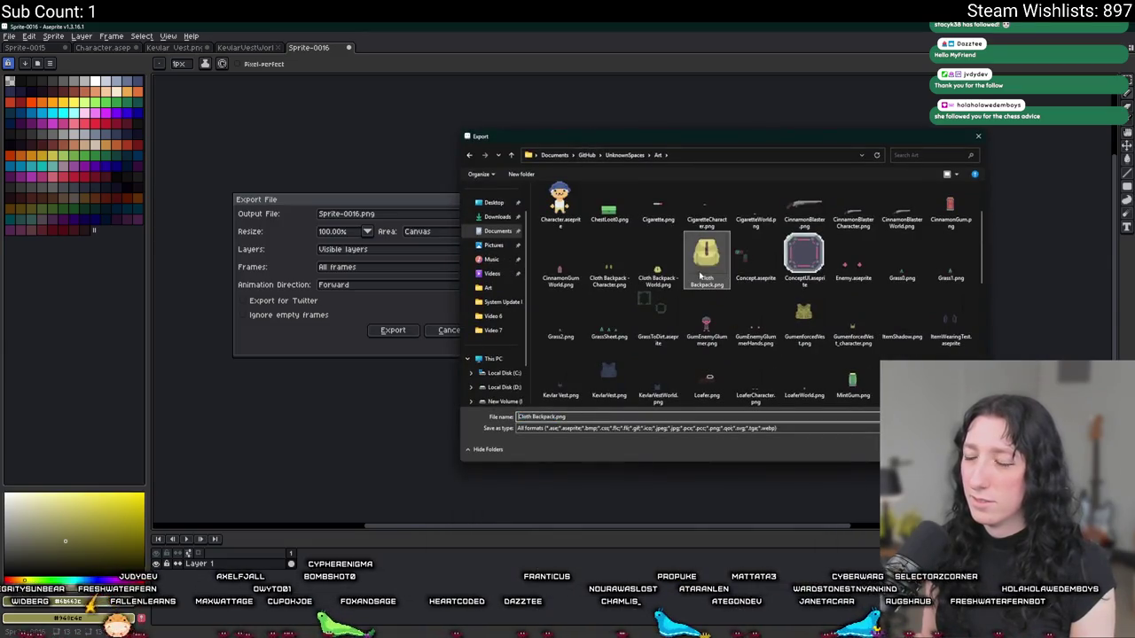
pyautogui.scroll(-5, 707, 292)
pyautogui.scroll(6, 710, 292)
pyautogui.click(902, 326)
pyautogui.scroll(-1, 798, 337)
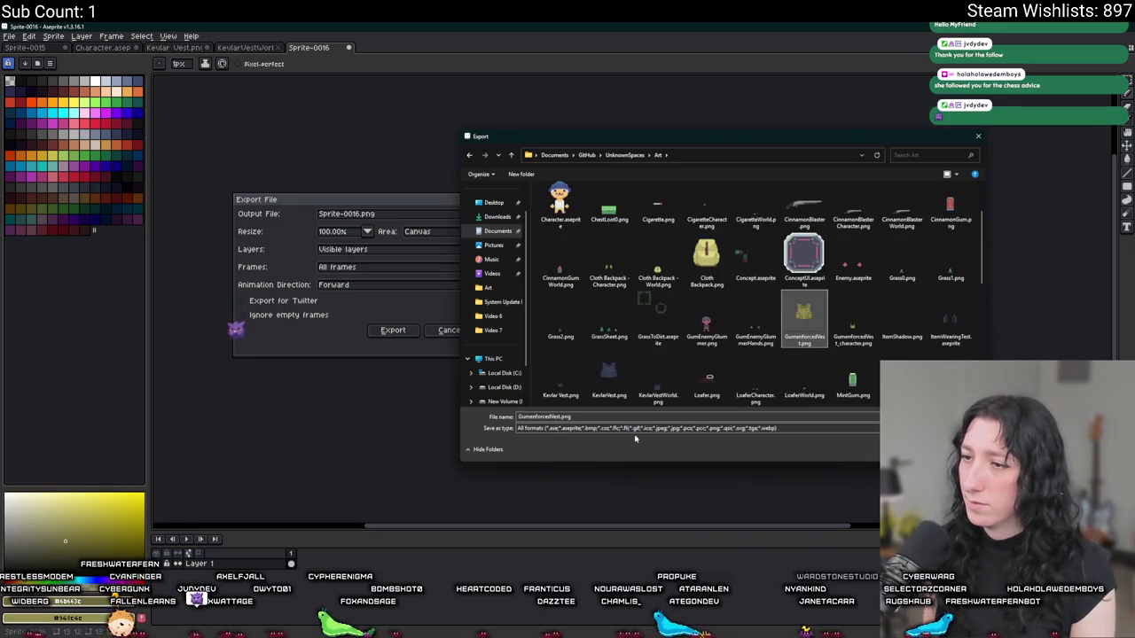
# - Name the file GumenforcedVest_world.png and export the sprite as PNG
pyautogui.click(849, 330)
pyautogui.click(601, 416)
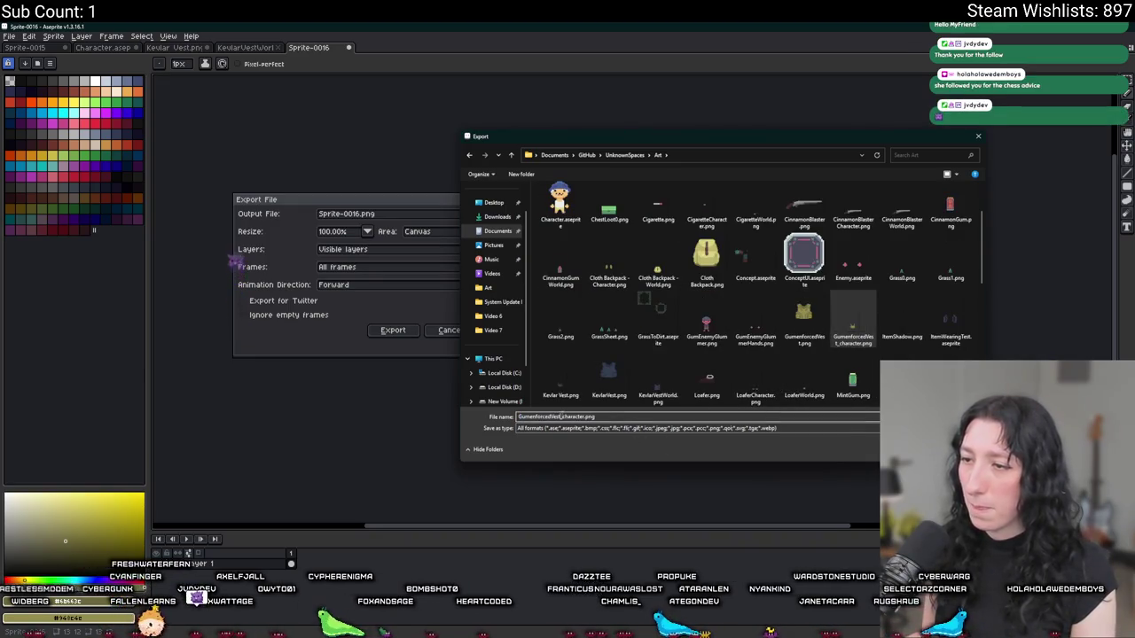
pyautogui.write('world')
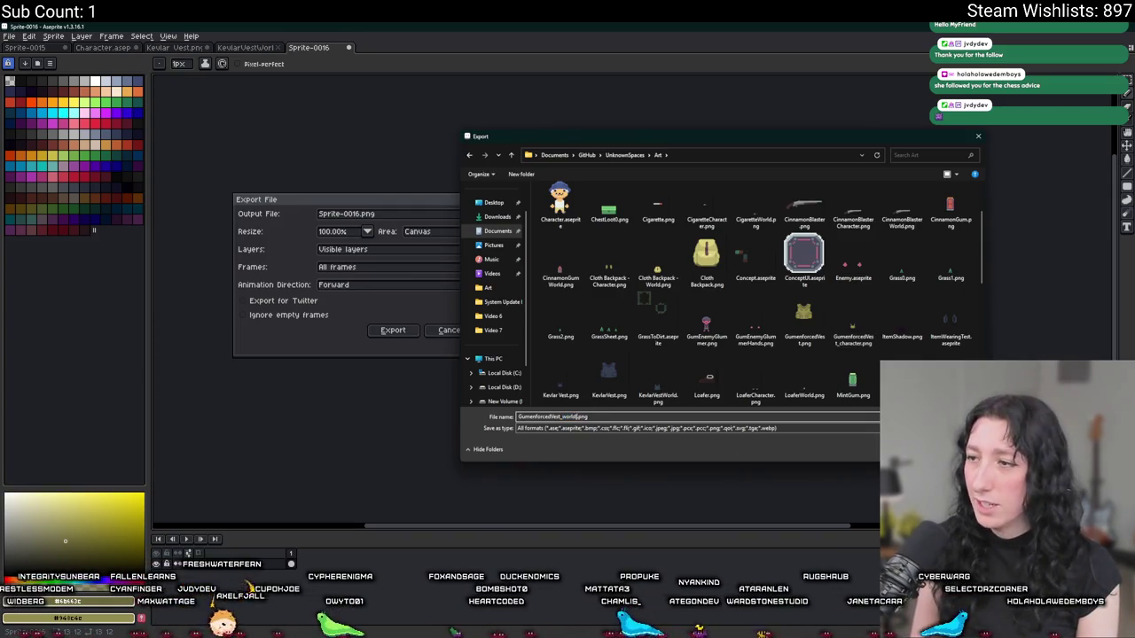
pyautogui.press('Return')
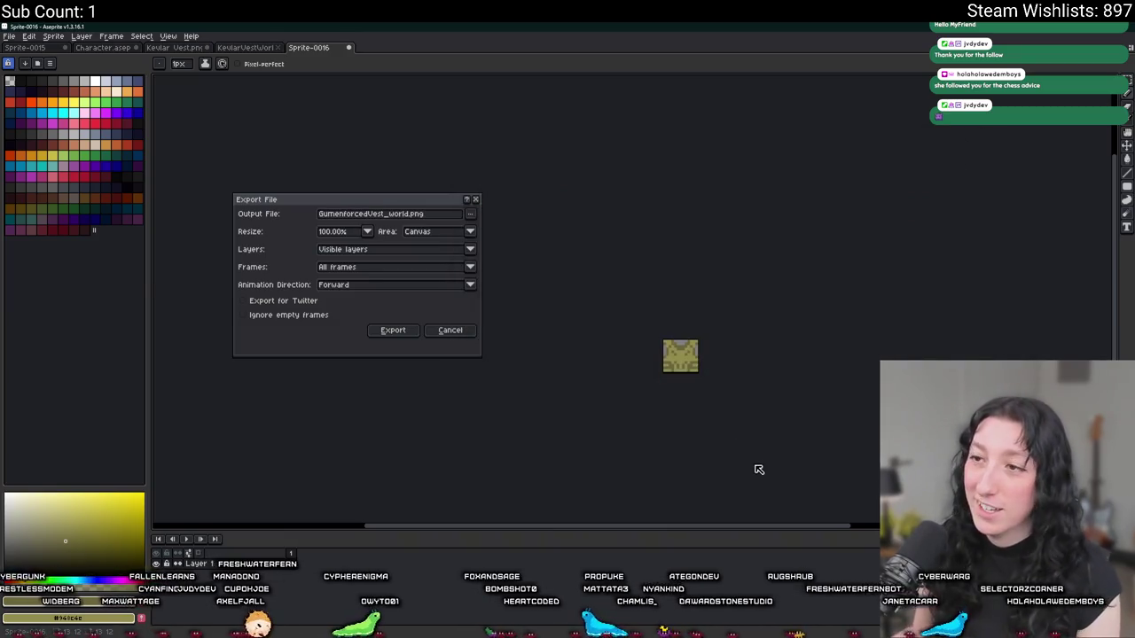
pyautogui.click(390, 330)
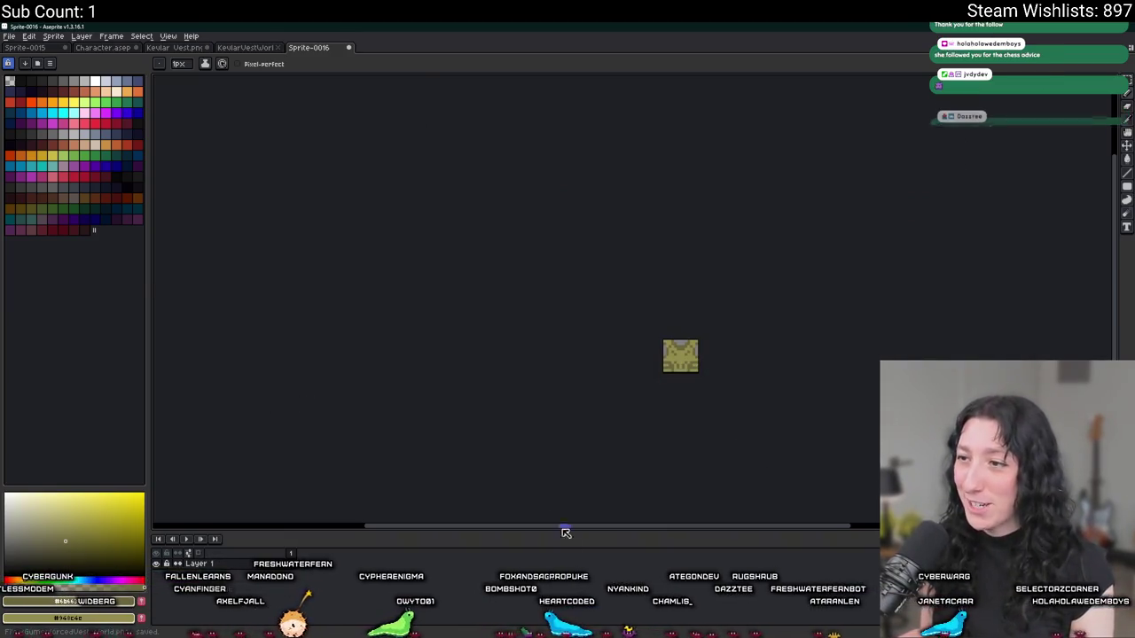
pyautogui.hotkey('alt', 'Tab')
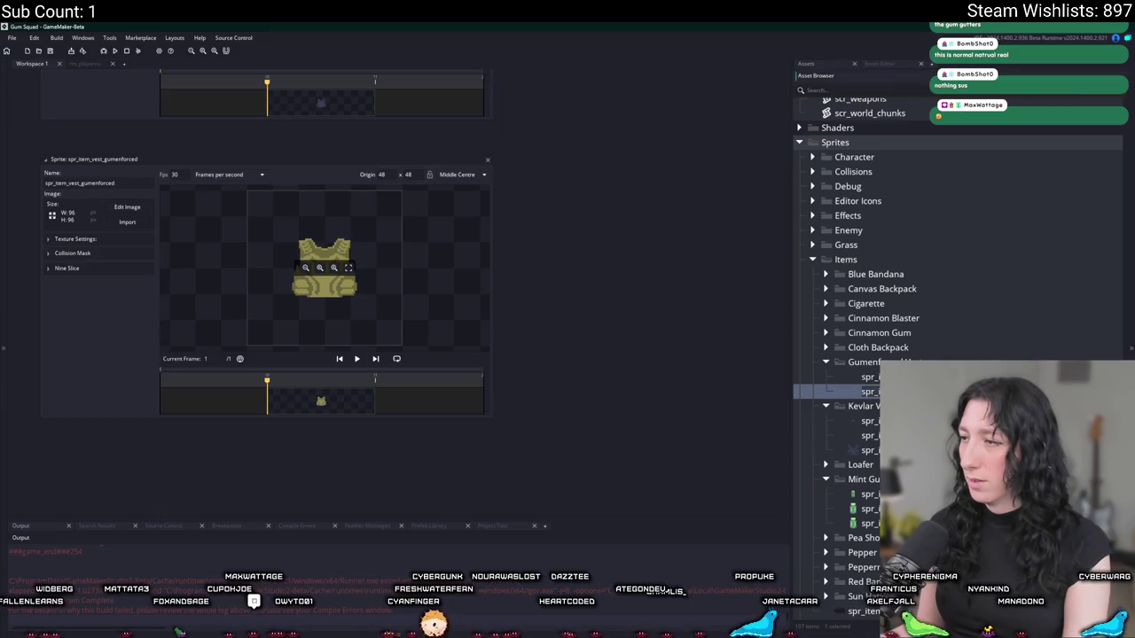
# - Import GumenforcedVest_character.png into spr_item_vest_gumenforced_character and move it into the Gumenforced folder
pyautogui.doubleClick(865, 391)
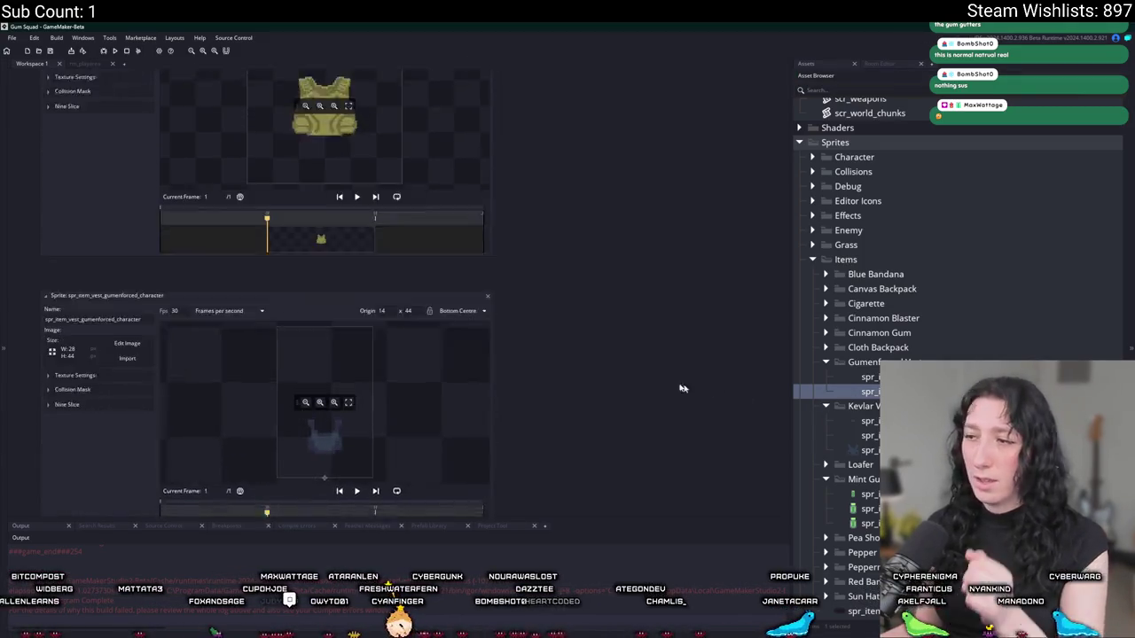
pyautogui.click(127, 223)
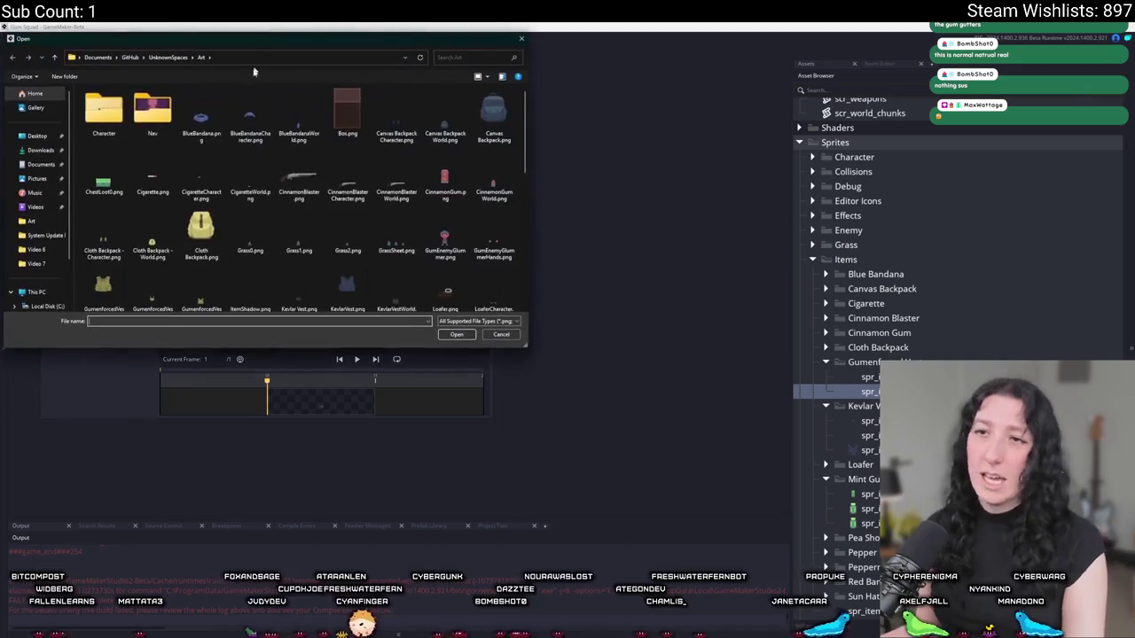
pyautogui.scroll(-5, 289, 159)
pyautogui.click(288, 135)
pyautogui.scroll(3, 288, 135)
pyautogui.click(250, 111)
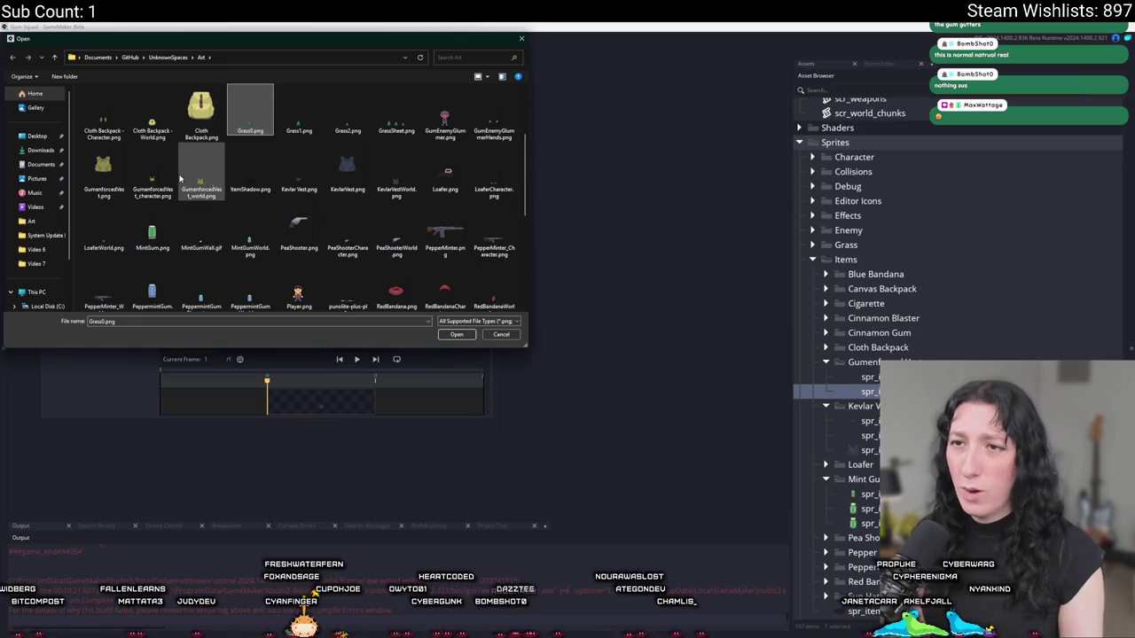
pyautogui.doubleClick(151, 178)
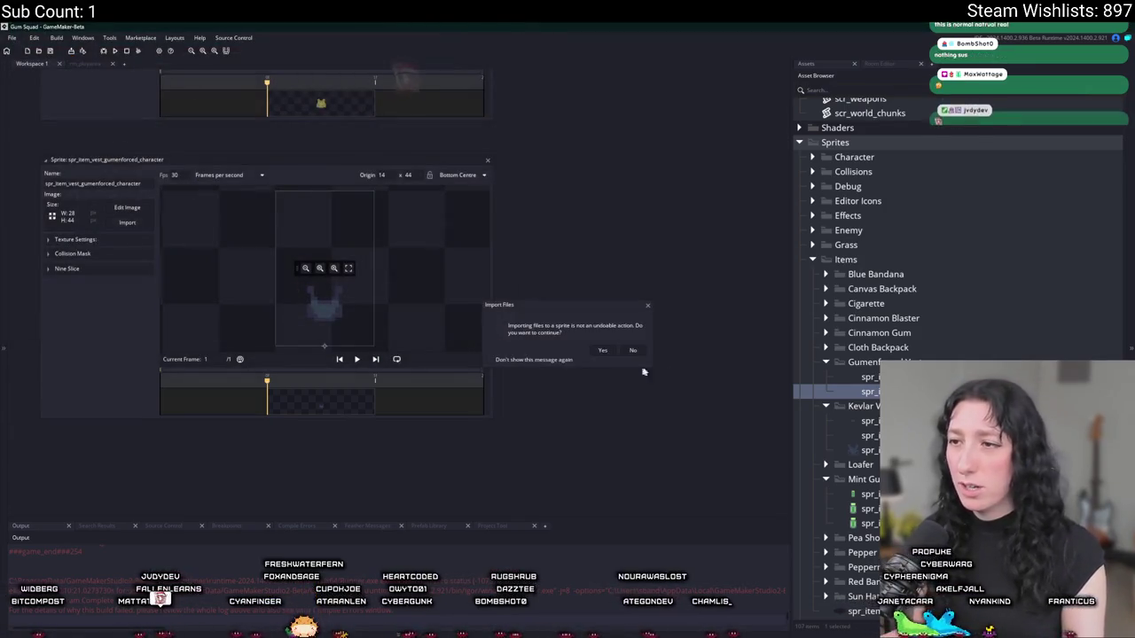
pyautogui.click(487, 163)
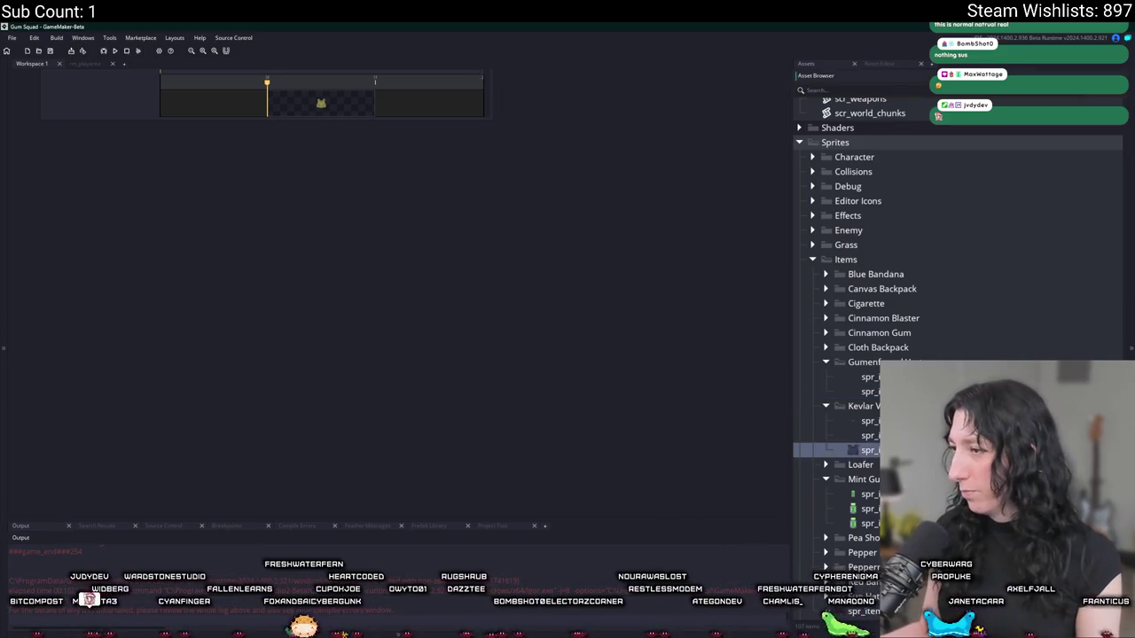
pyautogui.moveTo(859, 466); pyautogui.dragTo(865, 364)
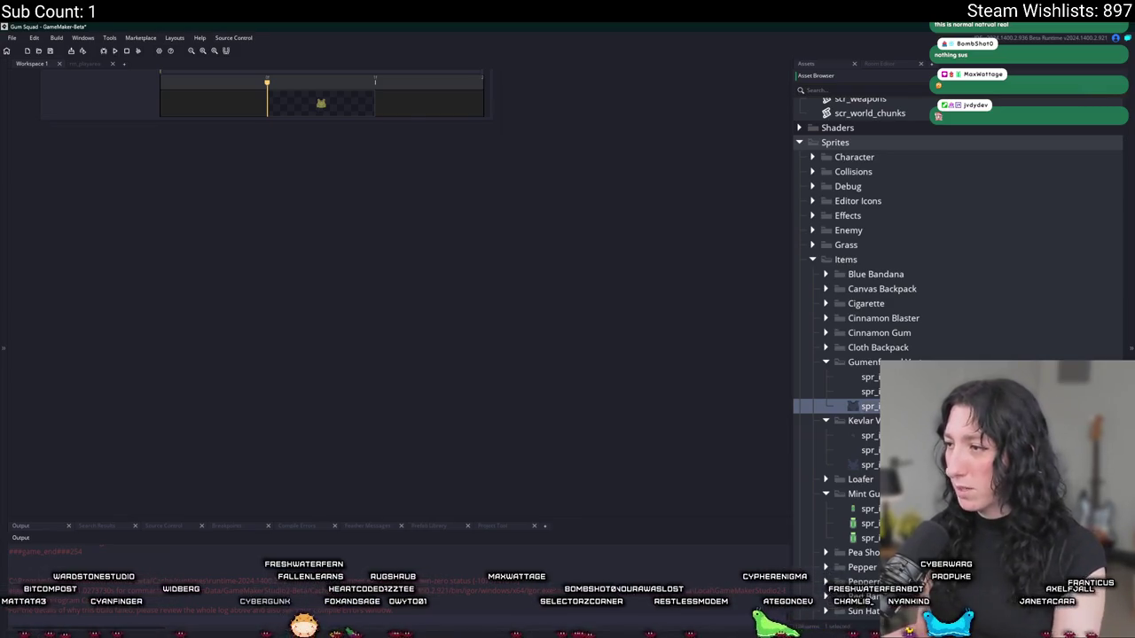
# - Import GumenforcedVest_world.png into spr_item_vest_gumenforced_world, confirming the overwrite, and close the editors
pyautogui.doubleClick(869, 406)
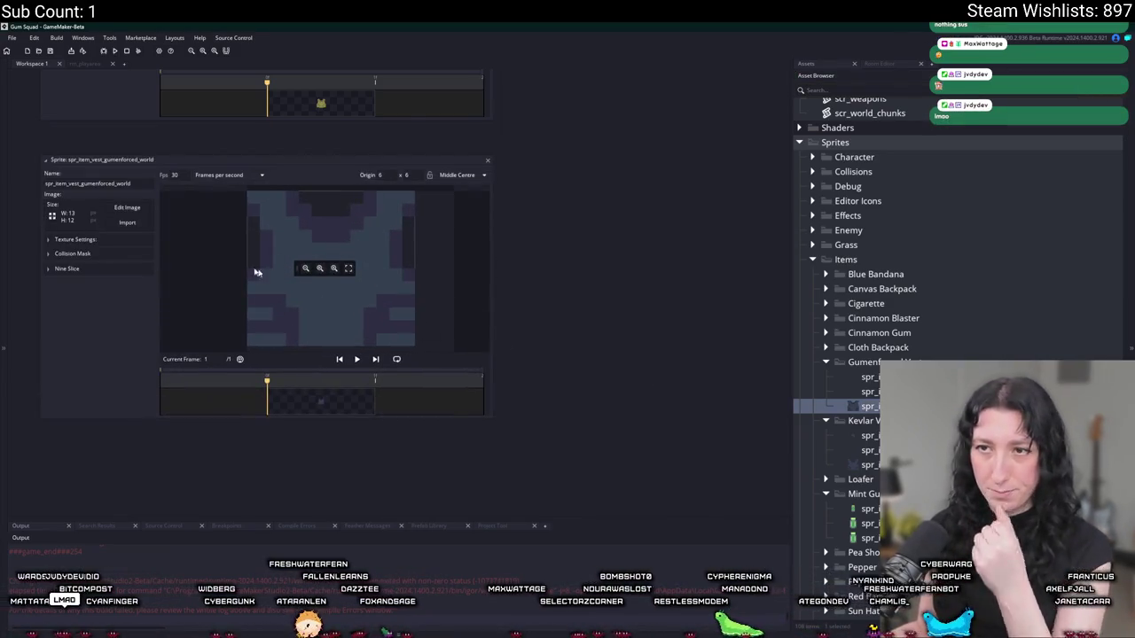
pyautogui.click(141, 225)
pyautogui.scroll(-3, 217, 248)
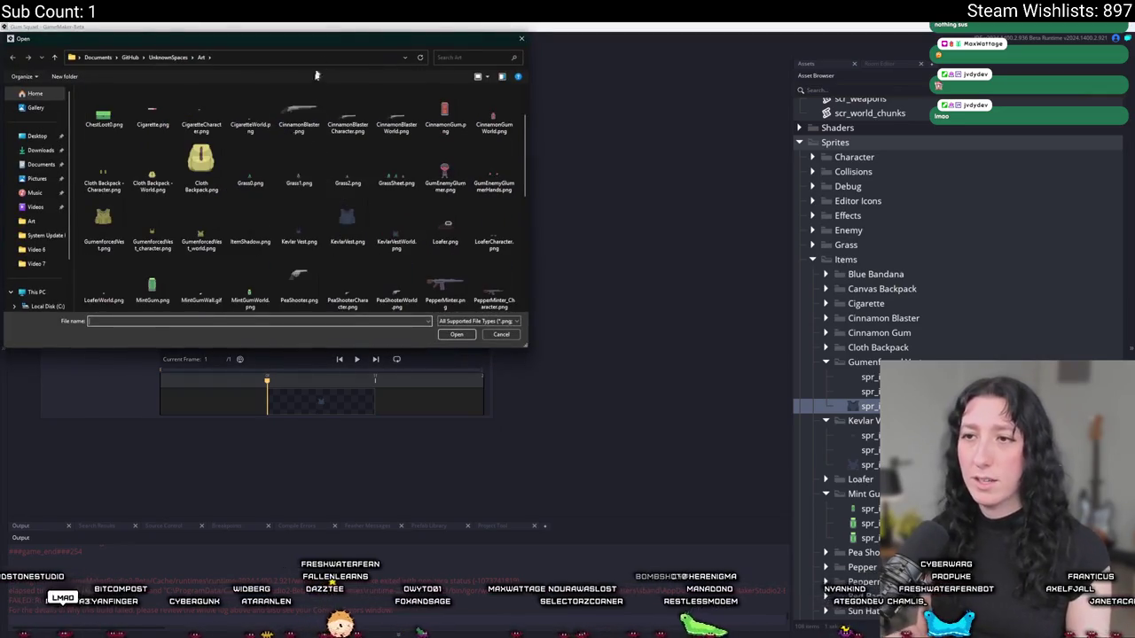
pyautogui.doubleClick(203, 238)
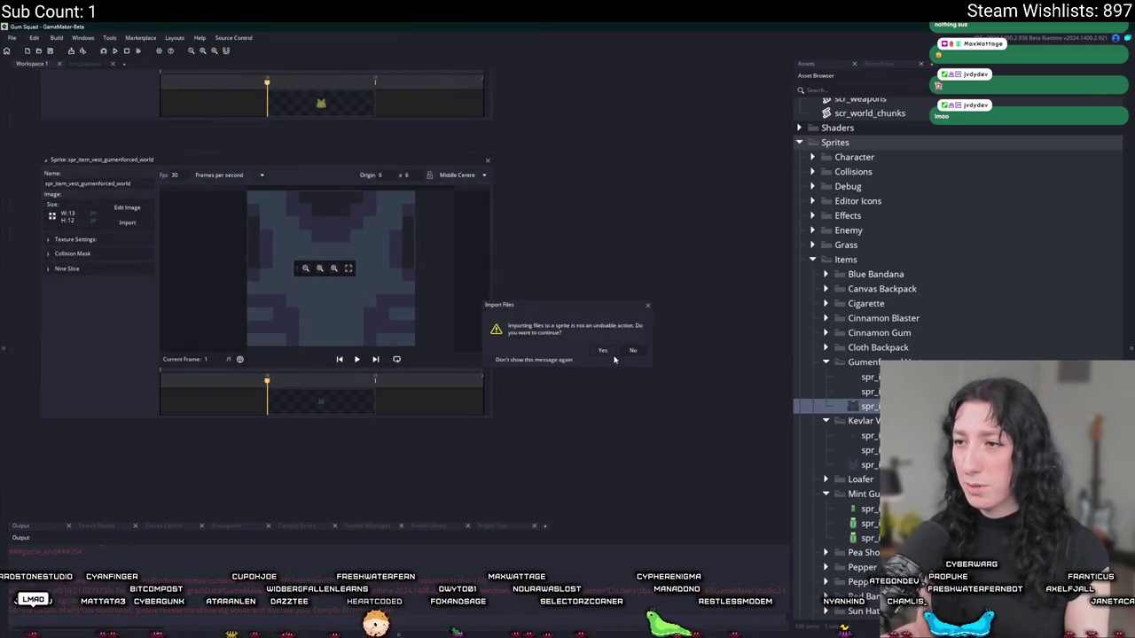
pyautogui.click(606, 352)
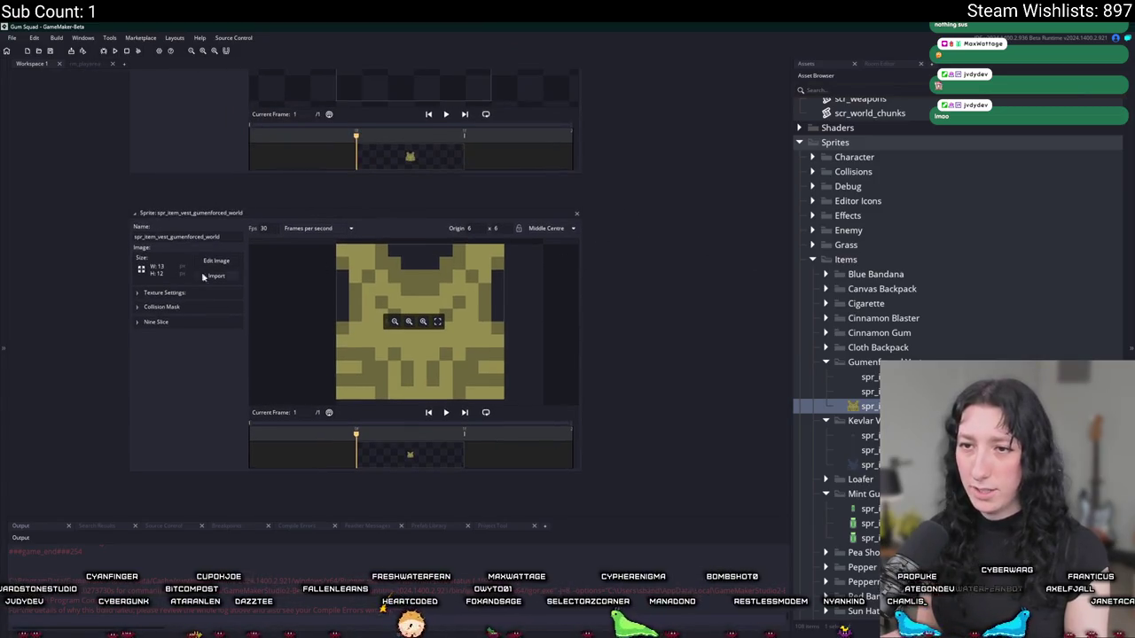
pyautogui.click(203, 291)
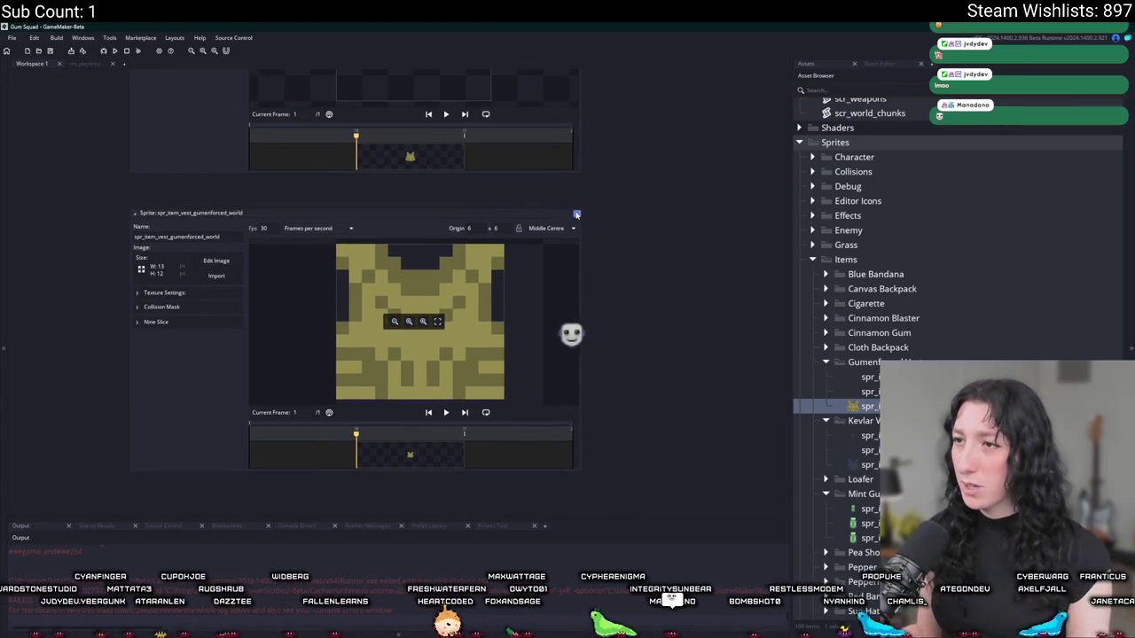
pyautogui.scroll(5, 676, 266)
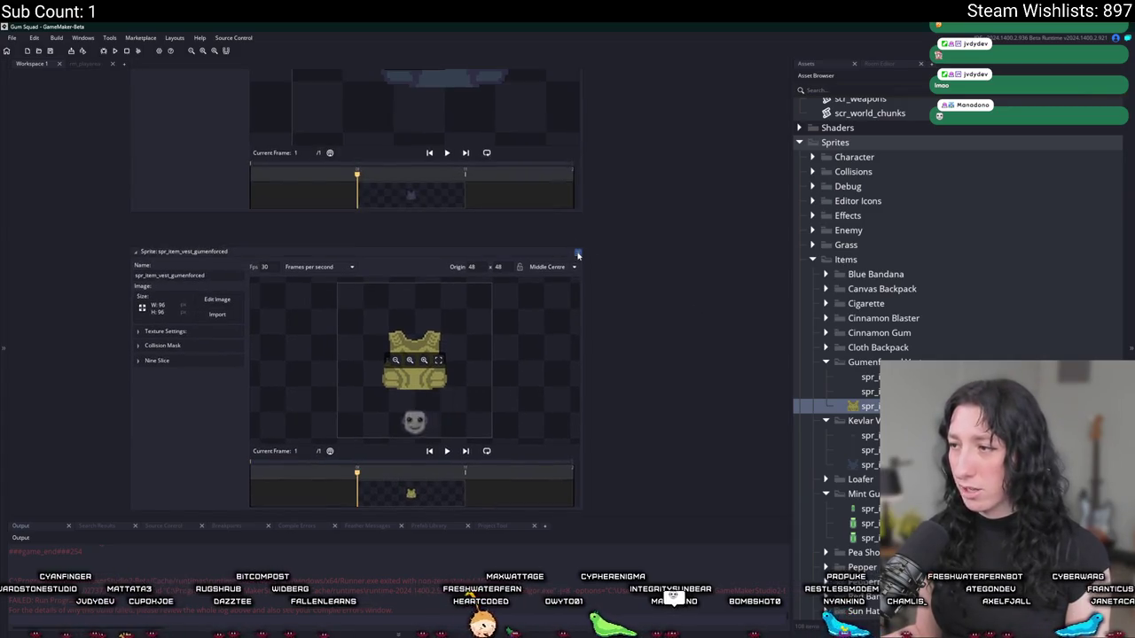
pyautogui.scroll(-5, 644, 276)
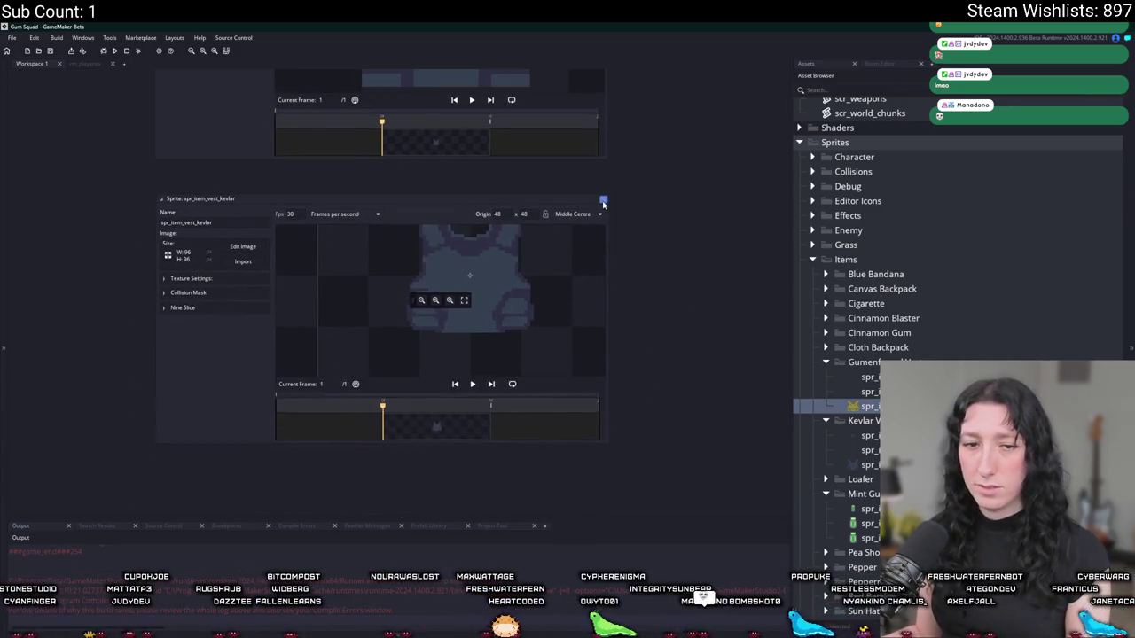
pyautogui.scroll(-3, 641, 348)
pyautogui.scroll(3, 641, 348)
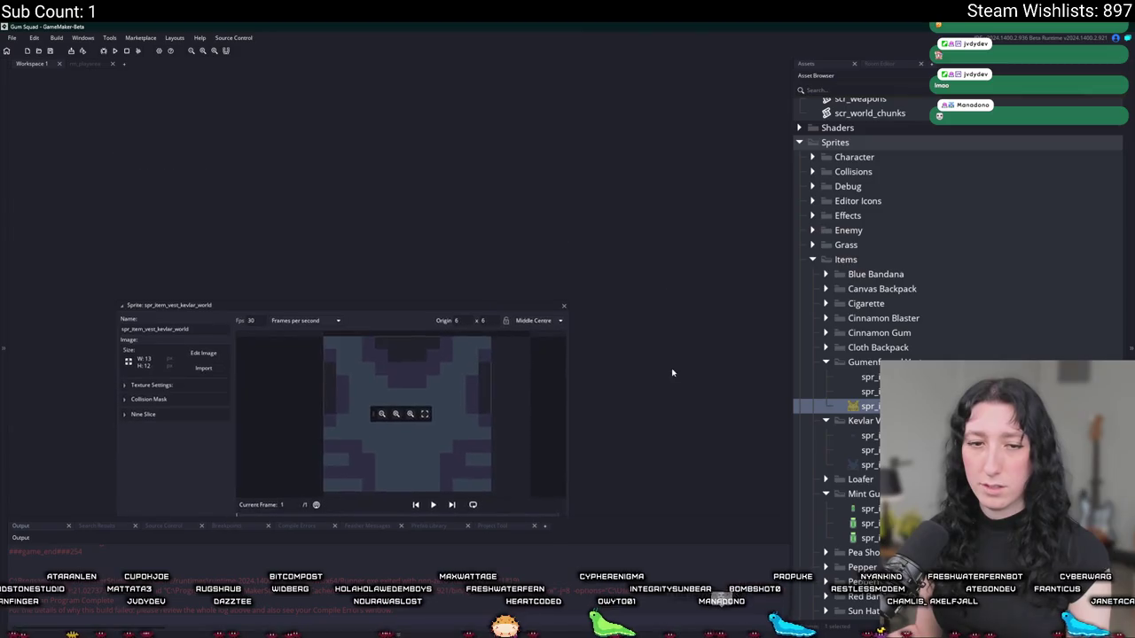
pyautogui.click(563, 306)
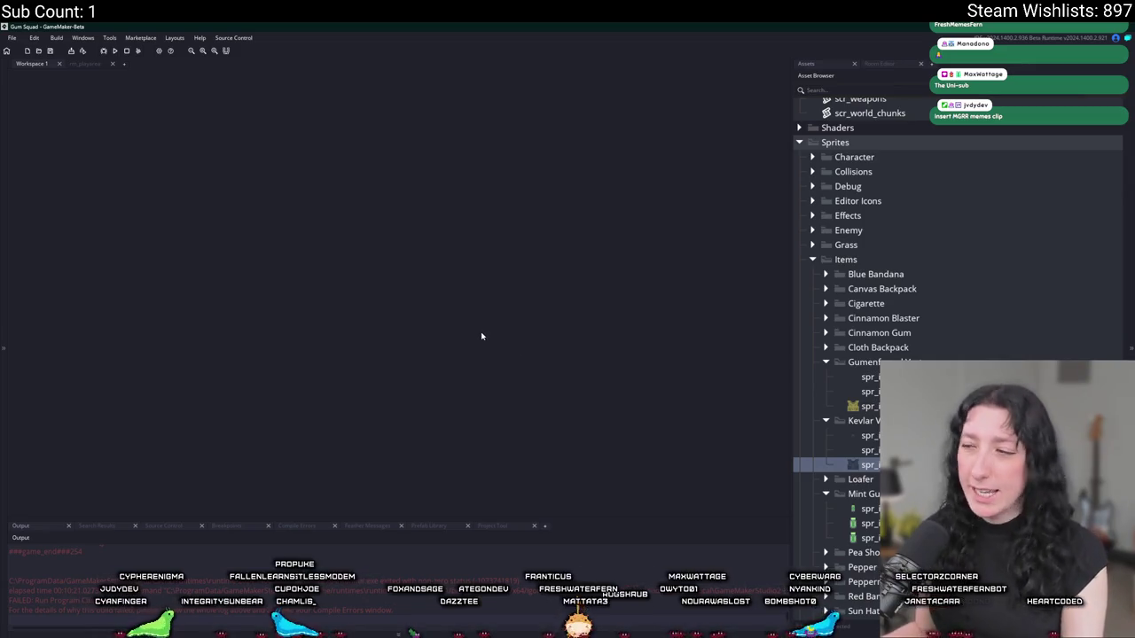
pyautogui.click(869, 377)
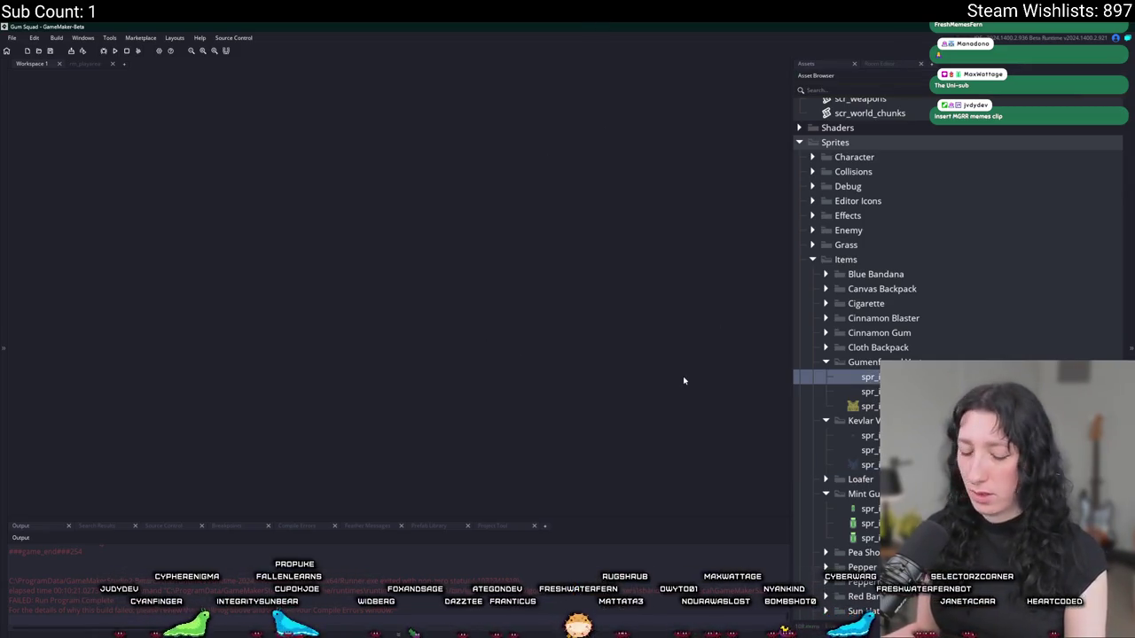
# - Open the scr_items script through asset search and maximize its code editor
pyautogui.hotkey('ctrl', 't')
pyautogui.write('scitems')
pyautogui.press('Return')
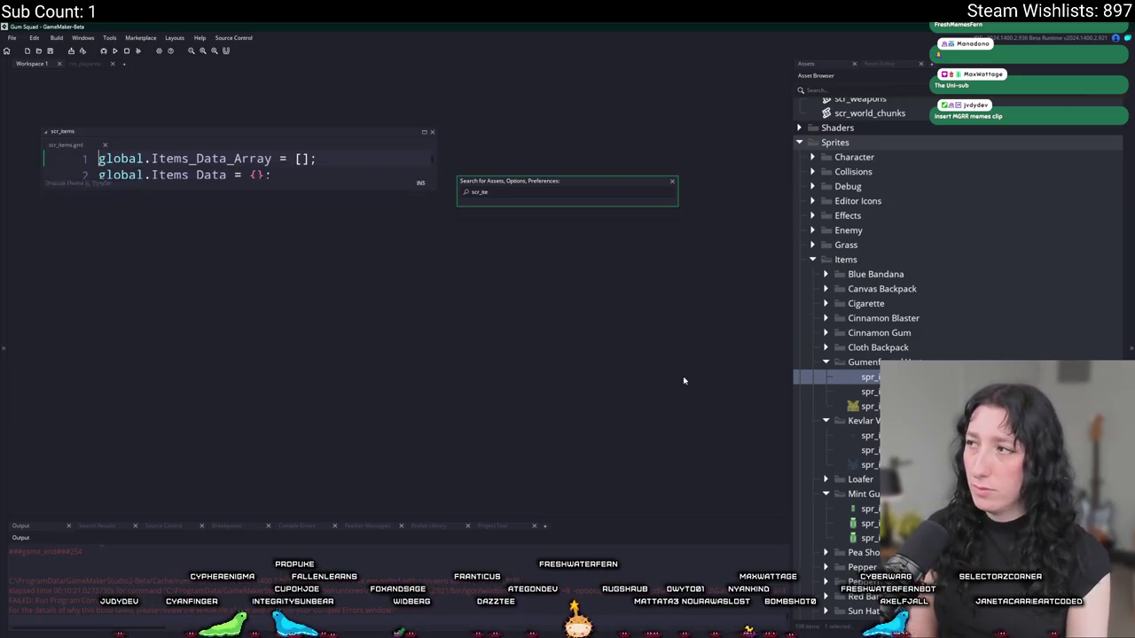
pyautogui.click(426, 134)
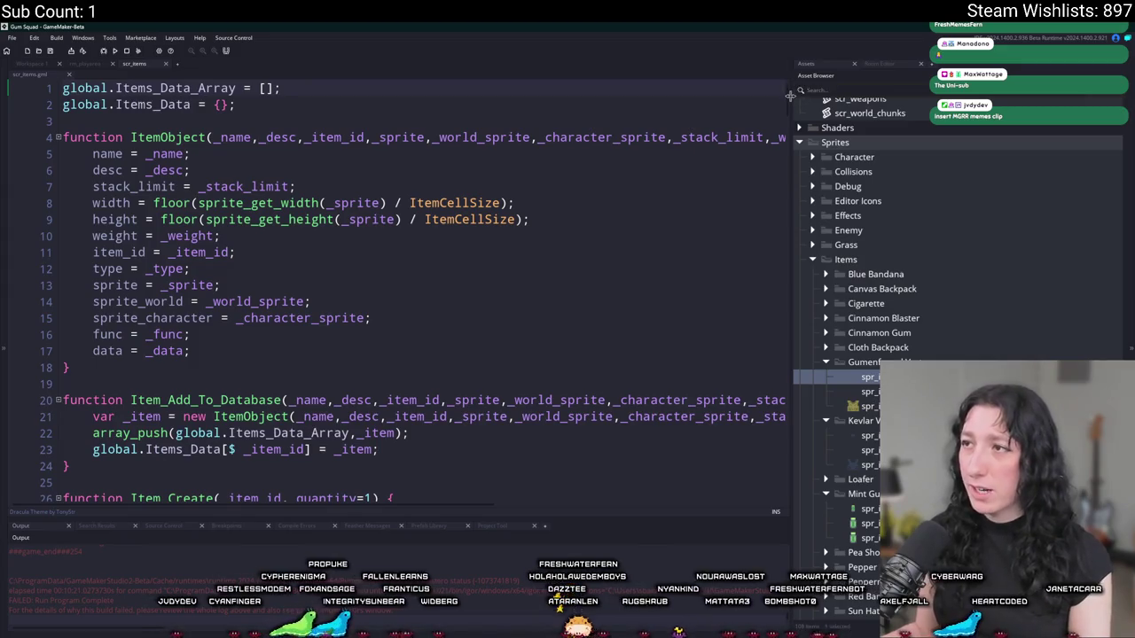
# - Duplicate the Pepper Minter Item_Add_To_Database block and rename the copy 'Gumenforced Vest'
pyautogui.moveTo(786, 104)
pyautogui.mouseDown()
pyautogui.moveTo(762, 223)
pyautogui.moveTo(760, 398)
pyautogui.moveTo(727, 479)
pyautogui.moveTo(682, 419)
pyautogui.mouseUp()
pyautogui.moveTo(63, 226); pyautogui.dragTo(78, 455)
pyautogui.hotkey('ctrl', 'c')
pyautogui.click(78, 455)
pyautogui.press('Return')
pyautogui.hotkey('ctrl', 'v')
pyautogui.click(156, 281)
pyautogui.moveTo(198, 280); pyautogui.dragTo(100, 281)
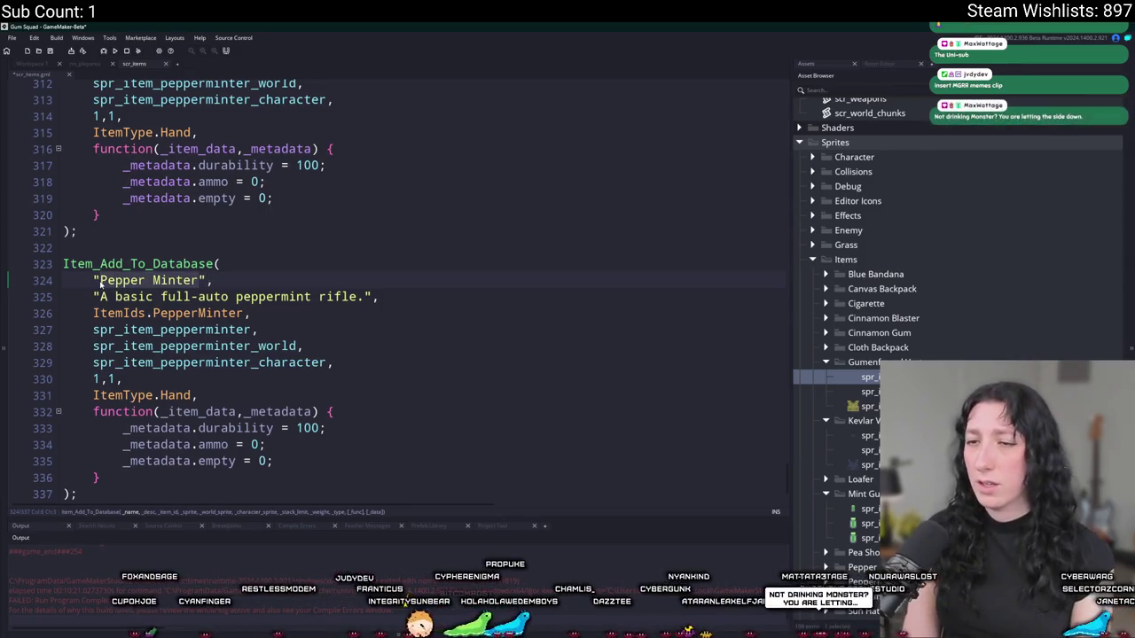
pyautogui.write('Gumenforced Vest')
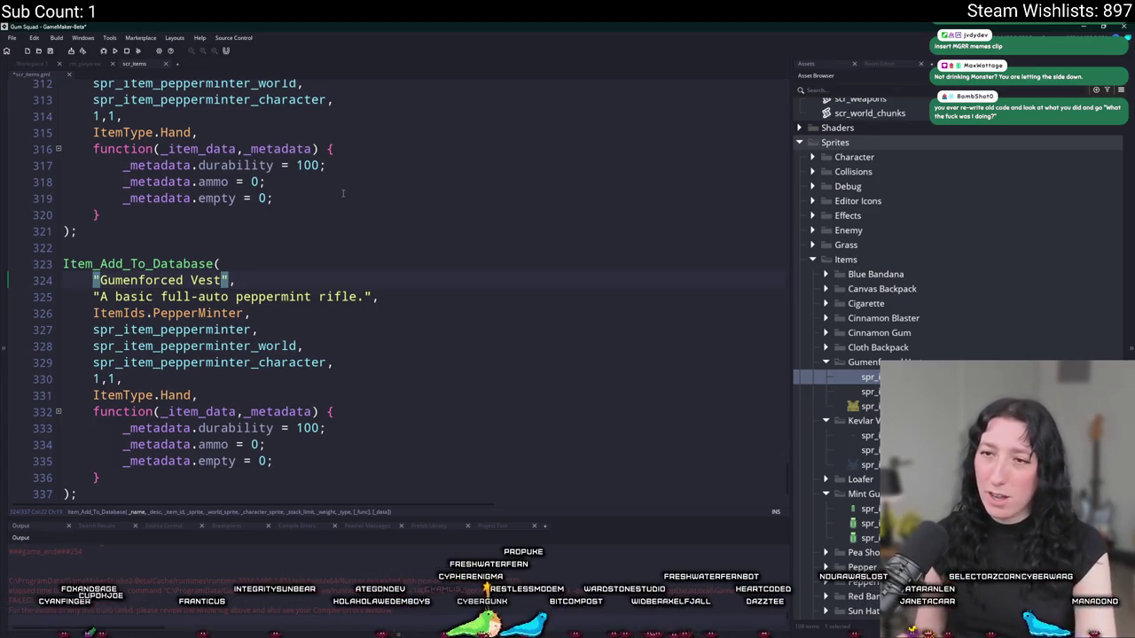
# - Change the copied description to 'A very protective vest.'
pyautogui.scroll(1, 71, 275)
pyautogui.press('Down')
pyautogui.press('Down')
pyautogui.press('Up')
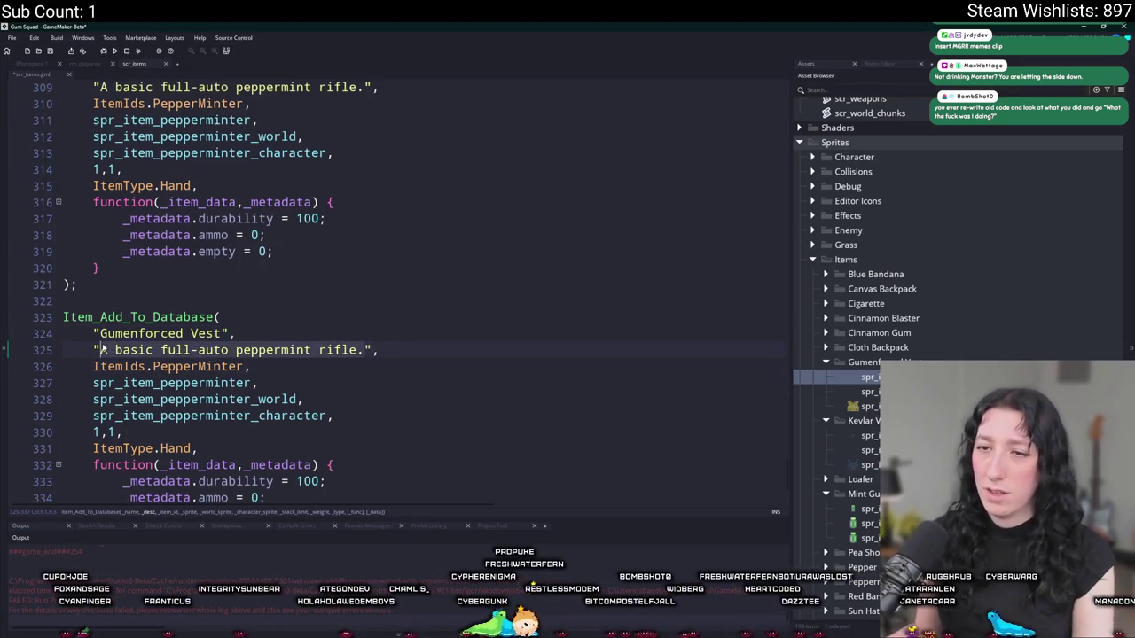
pyautogui.press('Up')
pyautogui.press('Down')
pyautogui.press('Right')
pyautogui.press('Right')
pyautogui.press('Right')
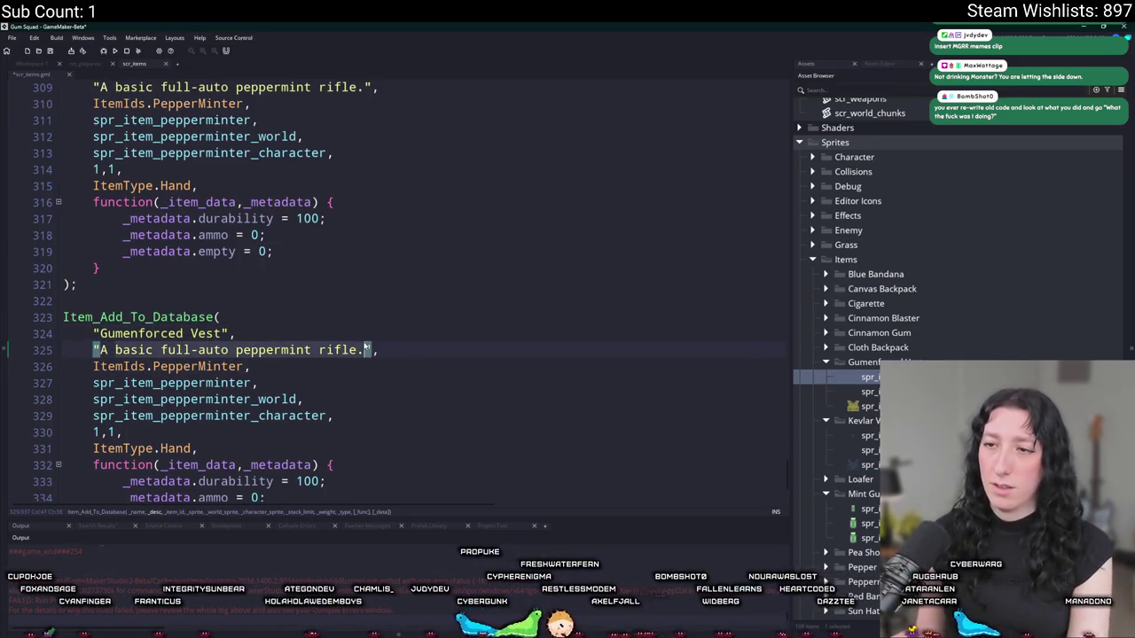
pyautogui.hotkey('ctrl', 'shift', 'Left')
pyautogui.hotkey('ctrl', 'shift', 'Left')
pyautogui.hotkey('ctrl', 'shift', 'Left')
pyautogui.write('well-construc')
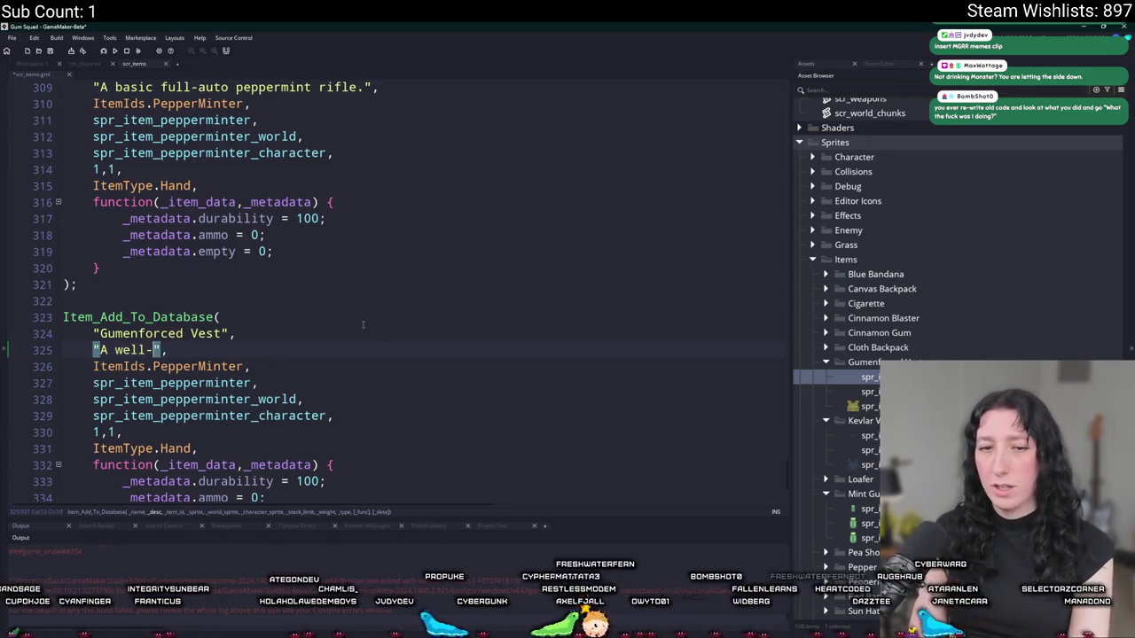
pyautogui.press('BackSpace')
pyautogui.press('BackSpace')
pyautogui.press('BackSpace')
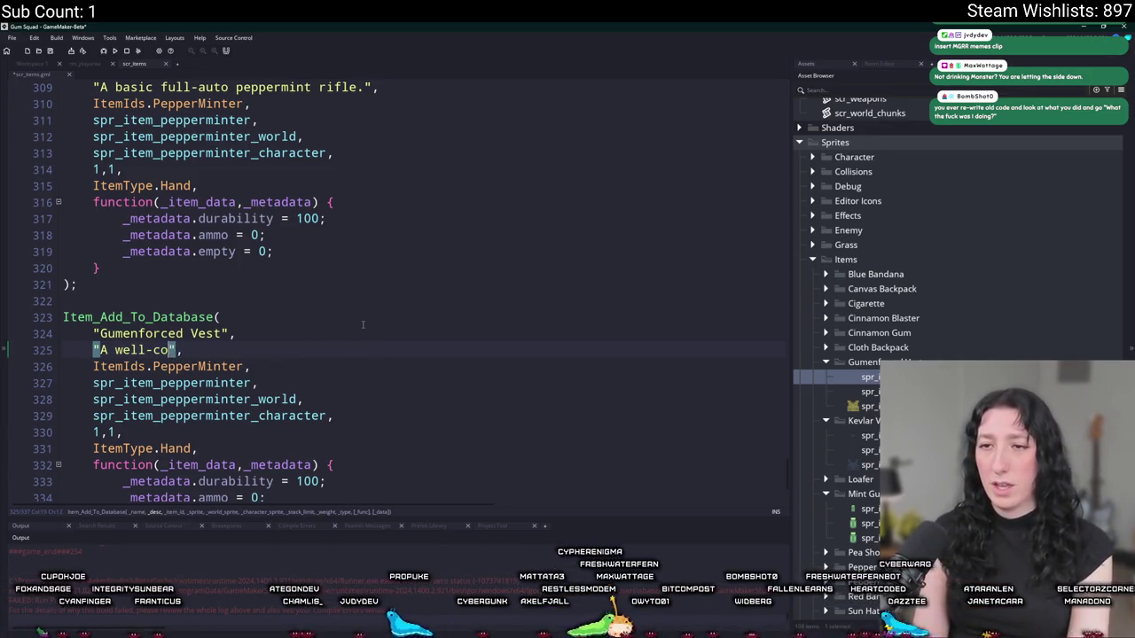
pyautogui.press('BackSpace')
pyautogui.press('BackSpace')
pyautogui.press('BackSpace')
pyautogui.write('very protect')
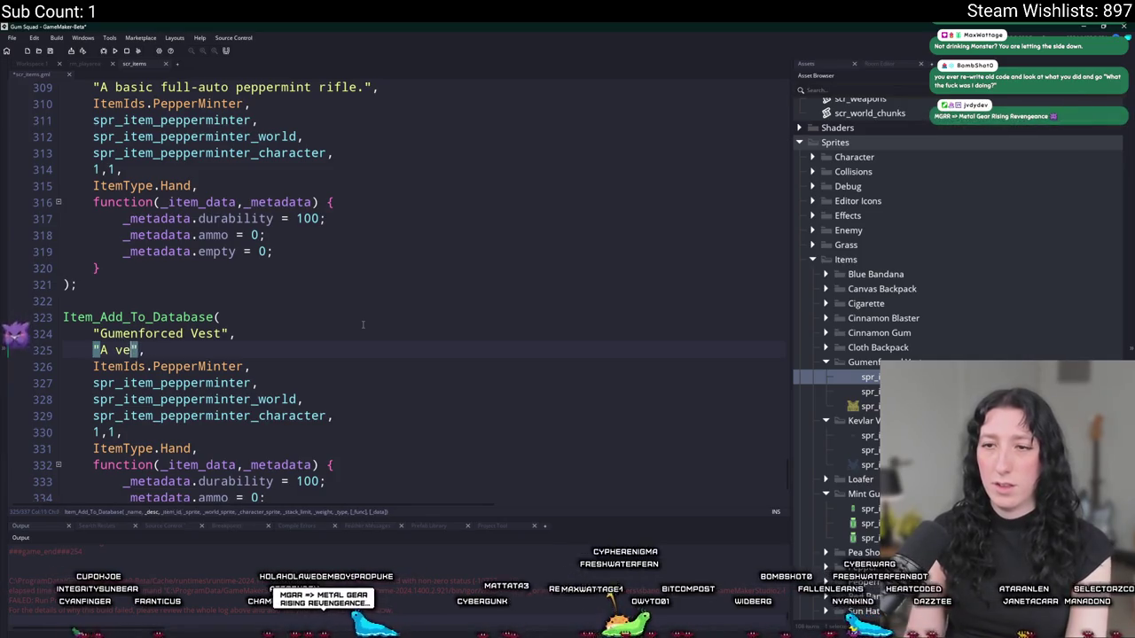
pyautogui.write('ive vestk')
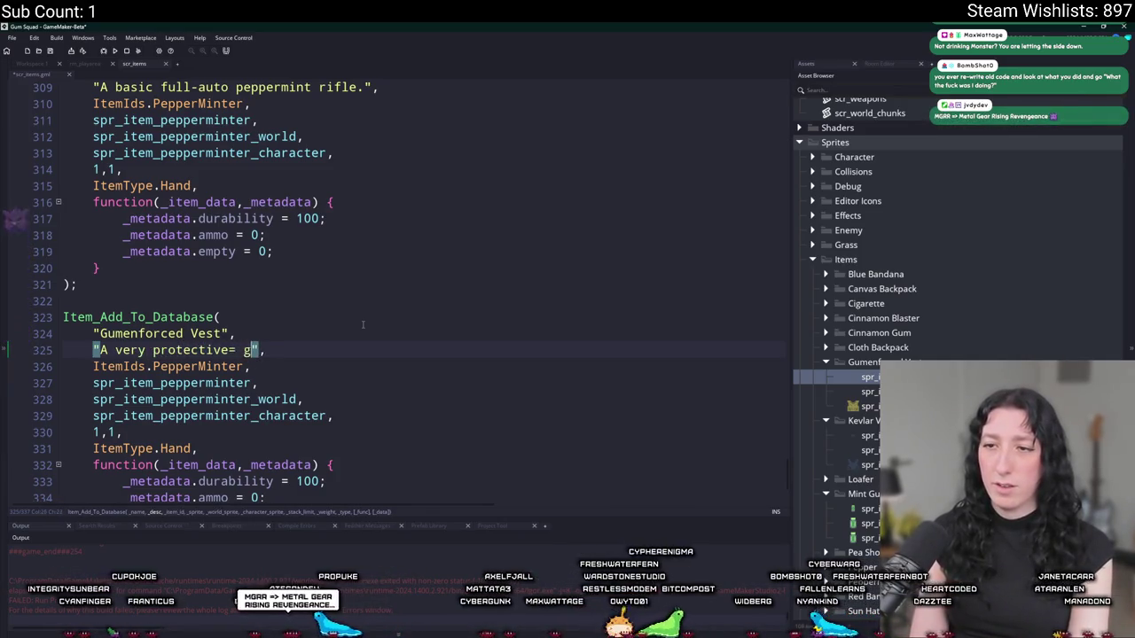
pyautogui.press('BackSpace')
pyautogui.write('.')
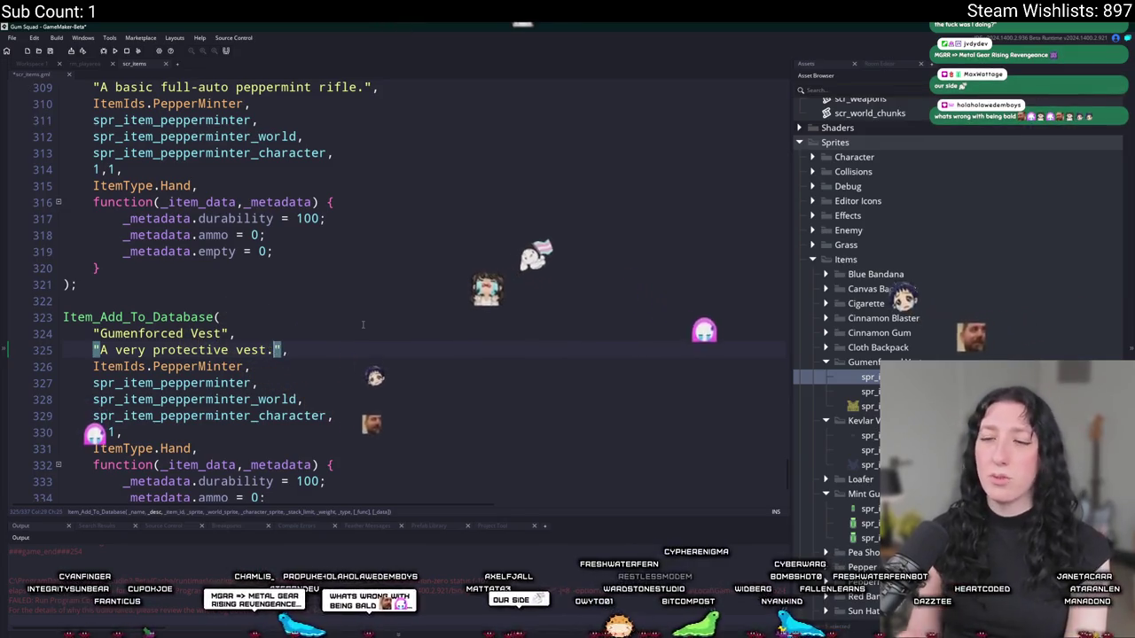
# - Rename the three sprite references to vest_gumenforced variants using multiple cursors
pyautogui.scroll(-1, 363, 324)
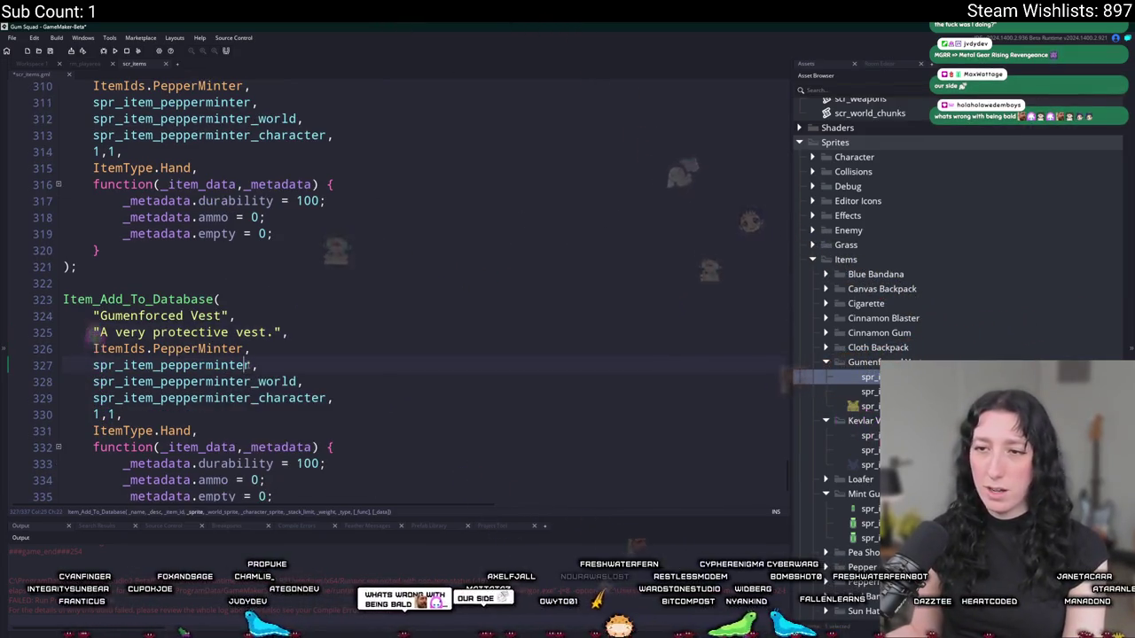
pyautogui.click(150, 400)
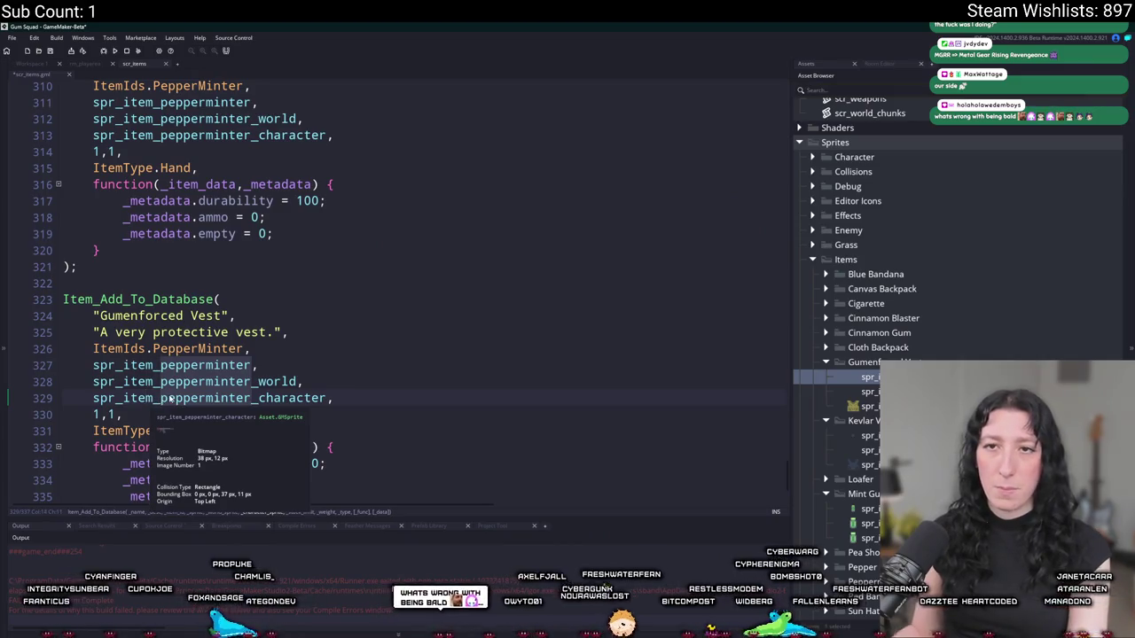
pyautogui.write('gumenforcedvest')
pyautogui.press('BackSpace')
pyautogui.press('BackSpace')
pyautogui.press('BackSpace')
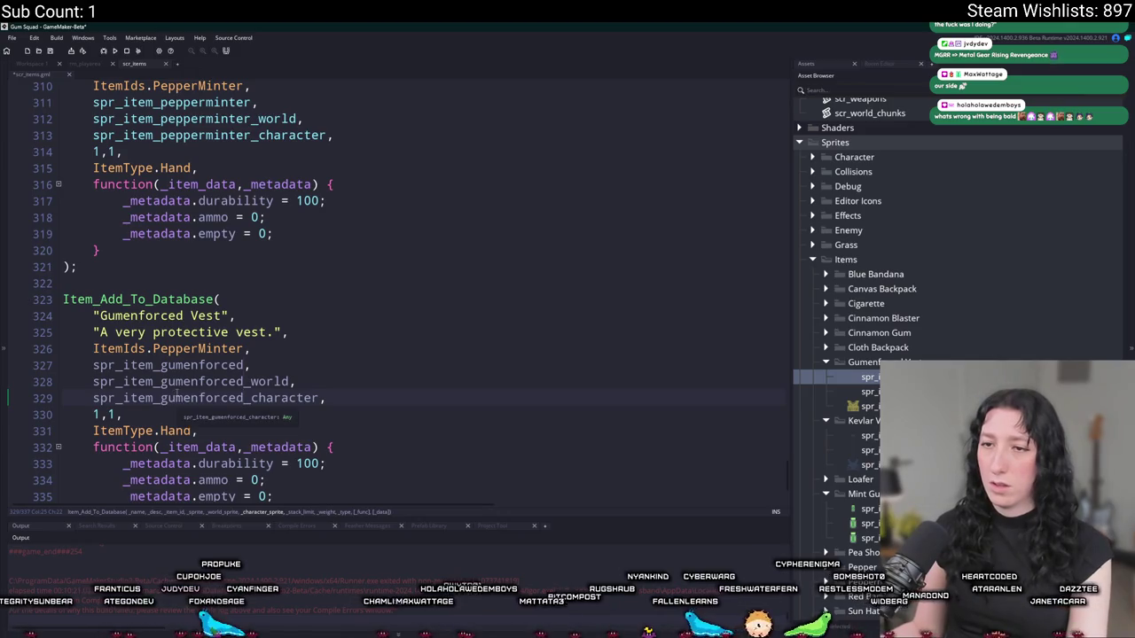
pyautogui.hotkey('ctrl', 'Left')
pyautogui.write('vest_')
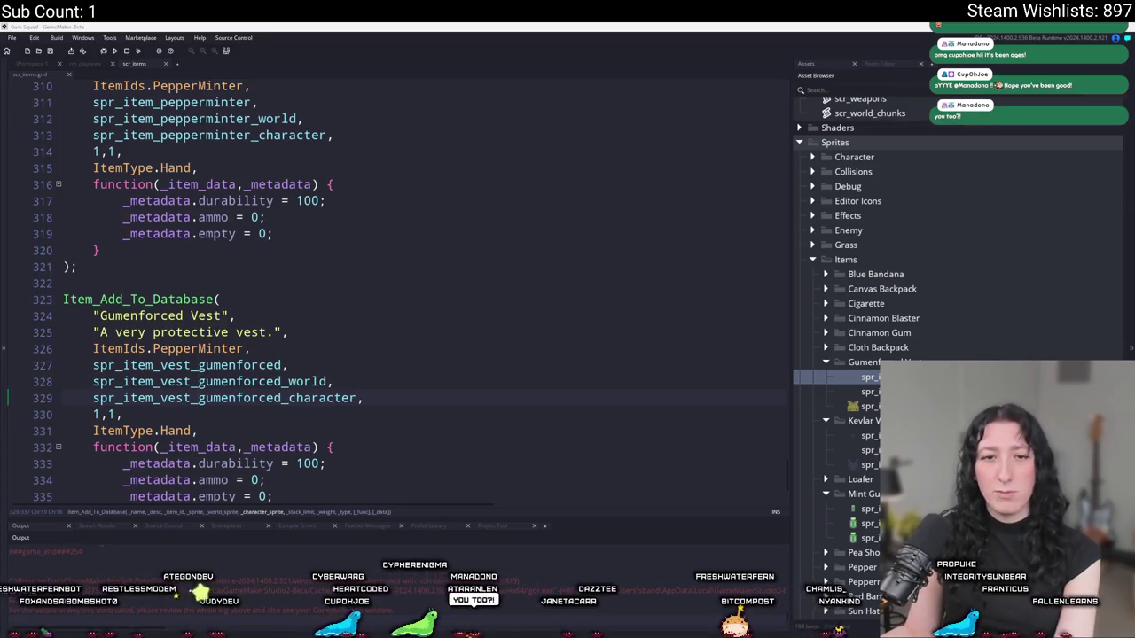
# - Switch from GameMaker to the web browser showing ChatGPT's start page
pyautogui.hotkey('alt', 'Tab')
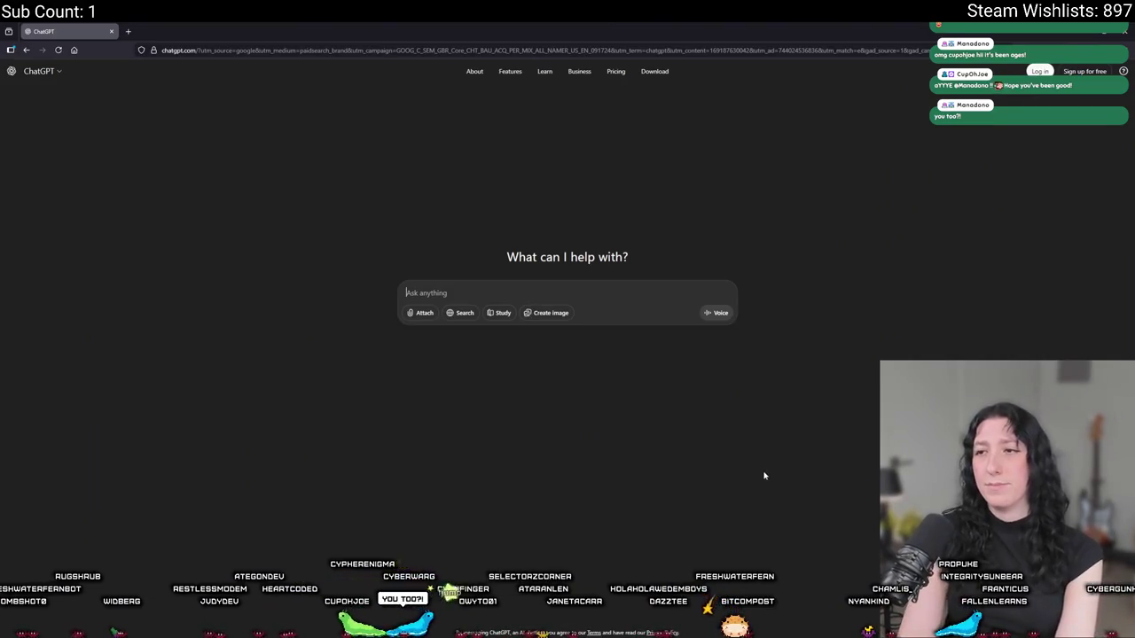
# - Ask ChatGPT who the streamer is, by their channel name
pyautogui.write('Who is FreshWat')
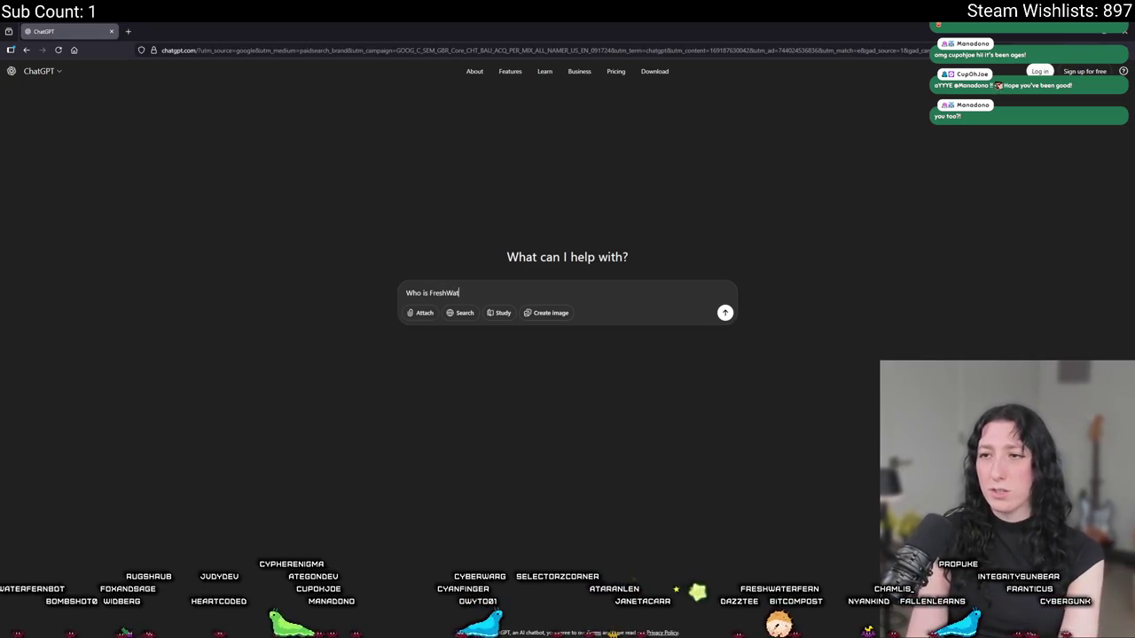
pyautogui.write('er')
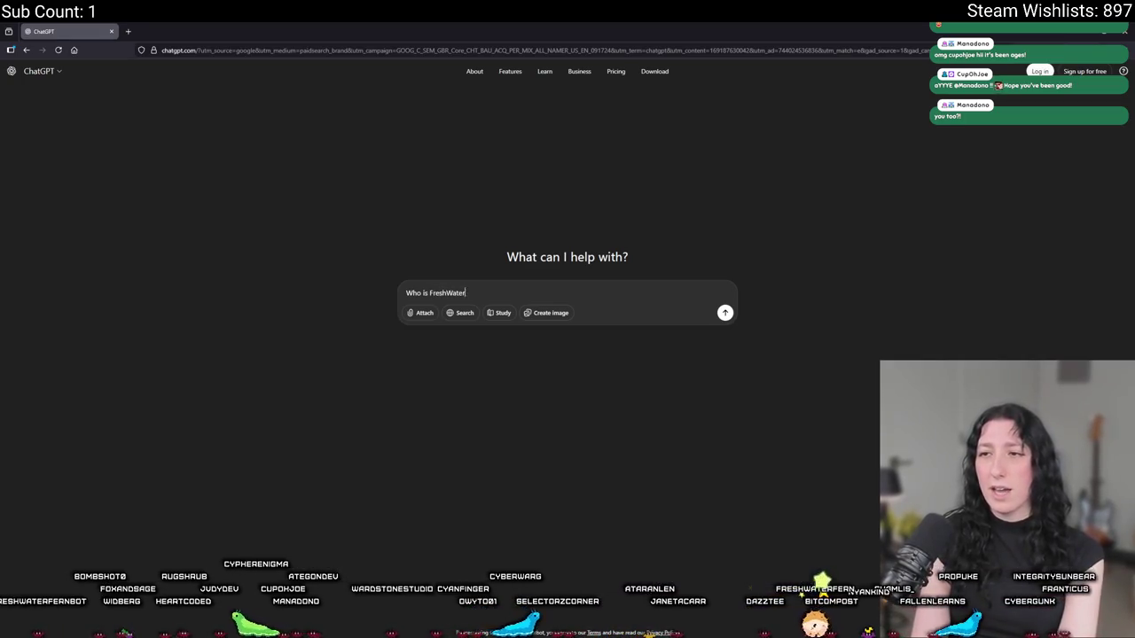
pyautogui.write('Fern')
pyautogui.press('Return')
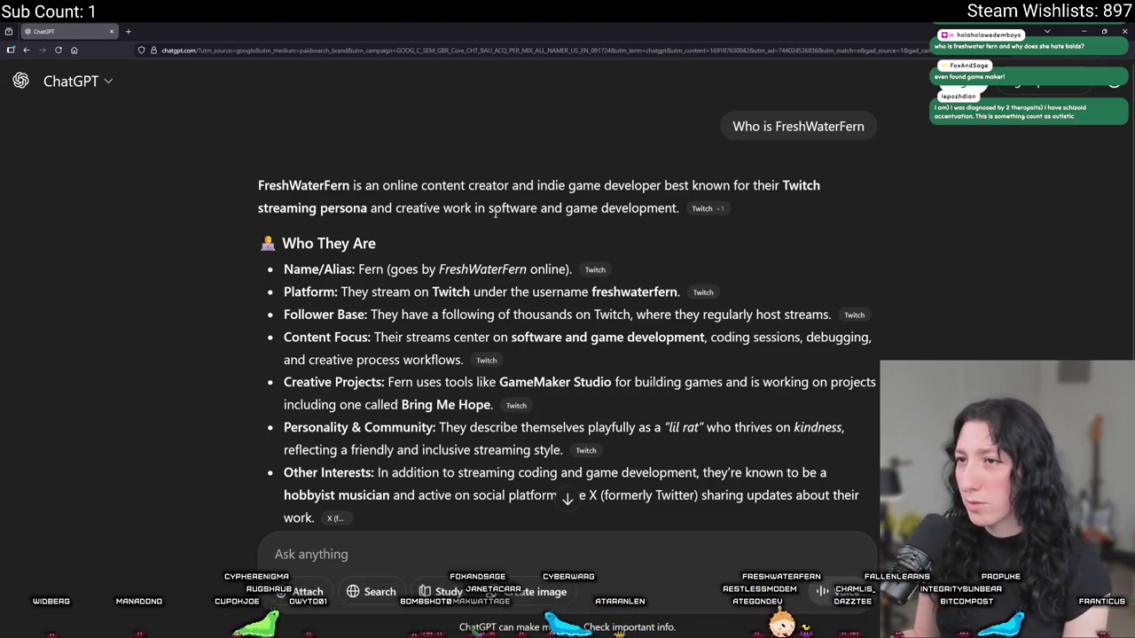
# - Read through ChatGPT's profile of the streamer, highlighting the personality and X-post passages
pyautogui.scroll(-1, 509, 213)
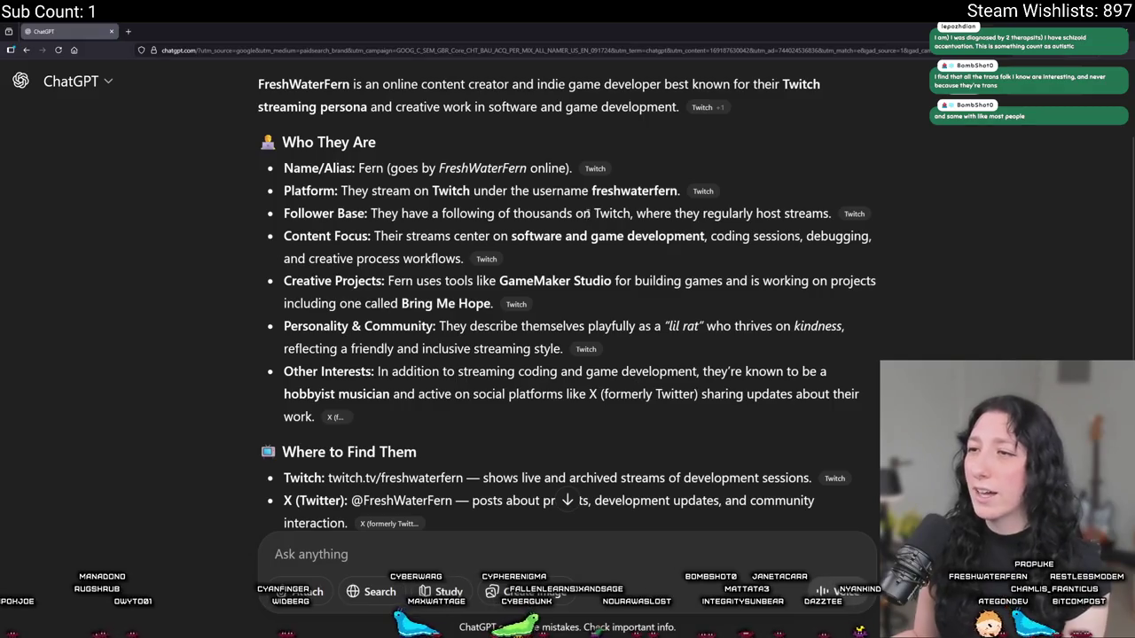
pyautogui.moveTo(707, 237); pyautogui.dragTo(511, 236)
pyautogui.click(581, 257)
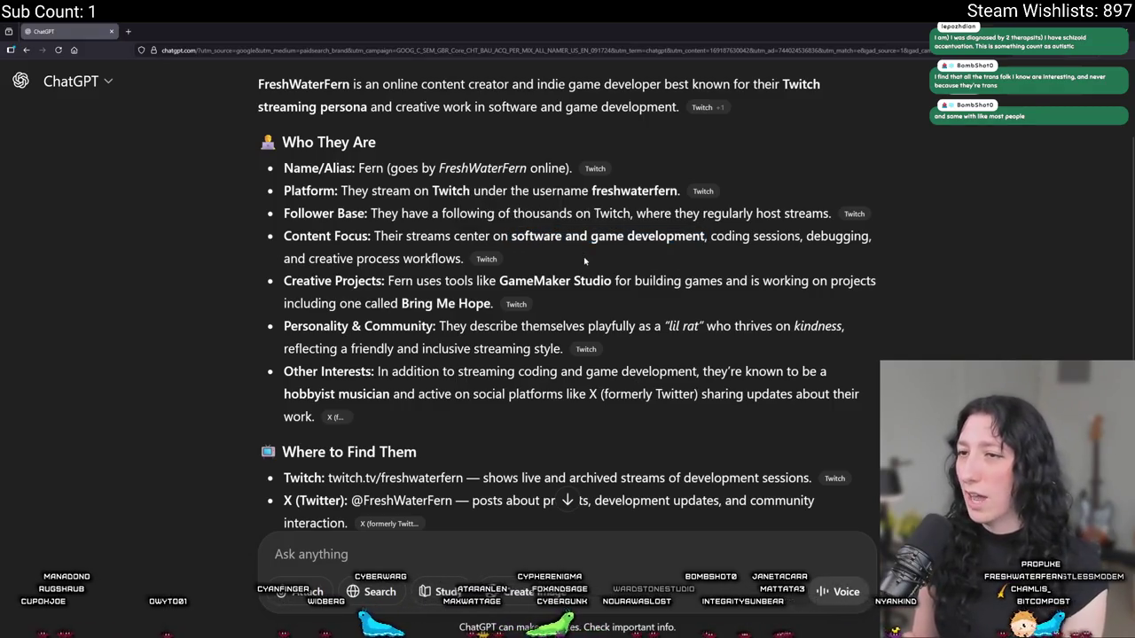
pyautogui.scroll(-1, 584, 260)
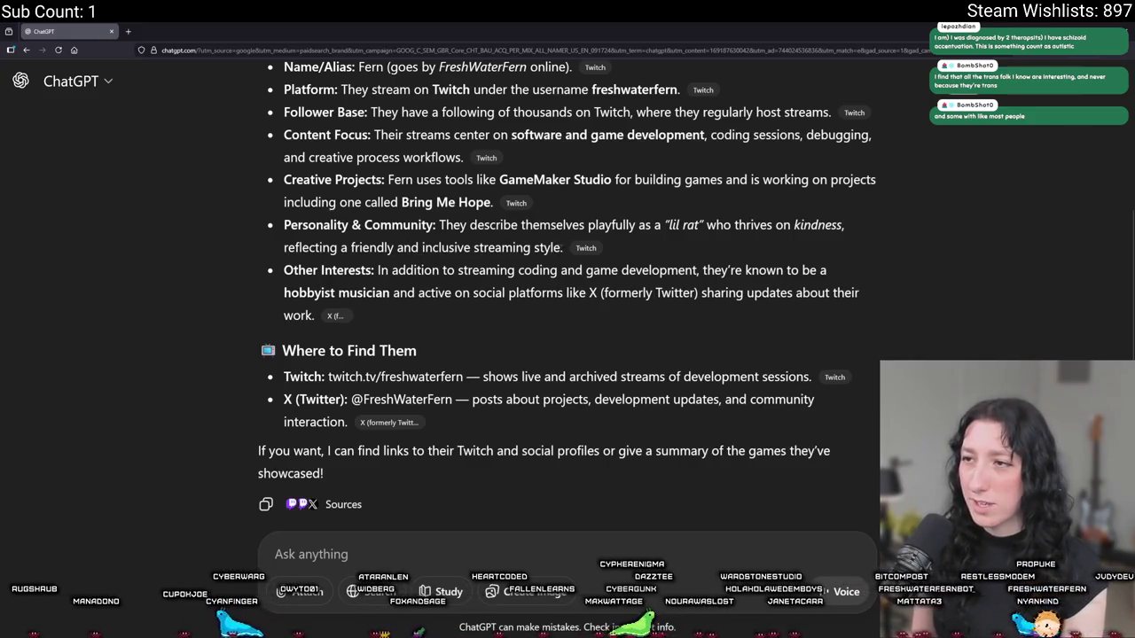
pyautogui.moveTo(564, 247)
pyautogui.mouseDown()
pyautogui.moveTo(284, 224)
pyautogui.moveTo(439, 224)
pyautogui.mouseUp()
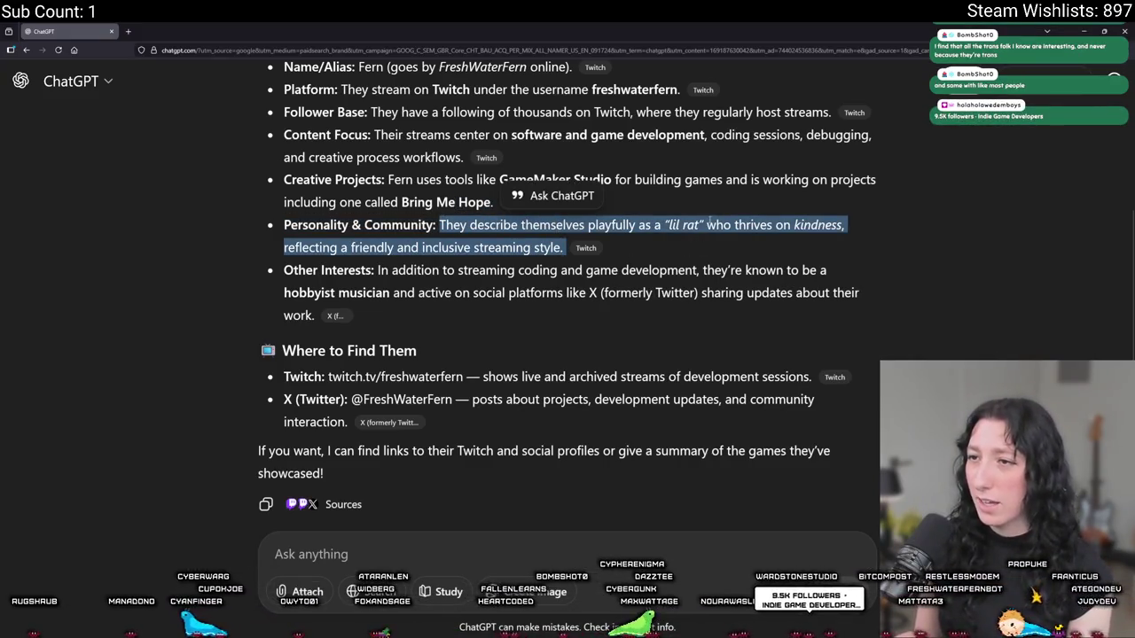
pyautogui.click(710, 224)
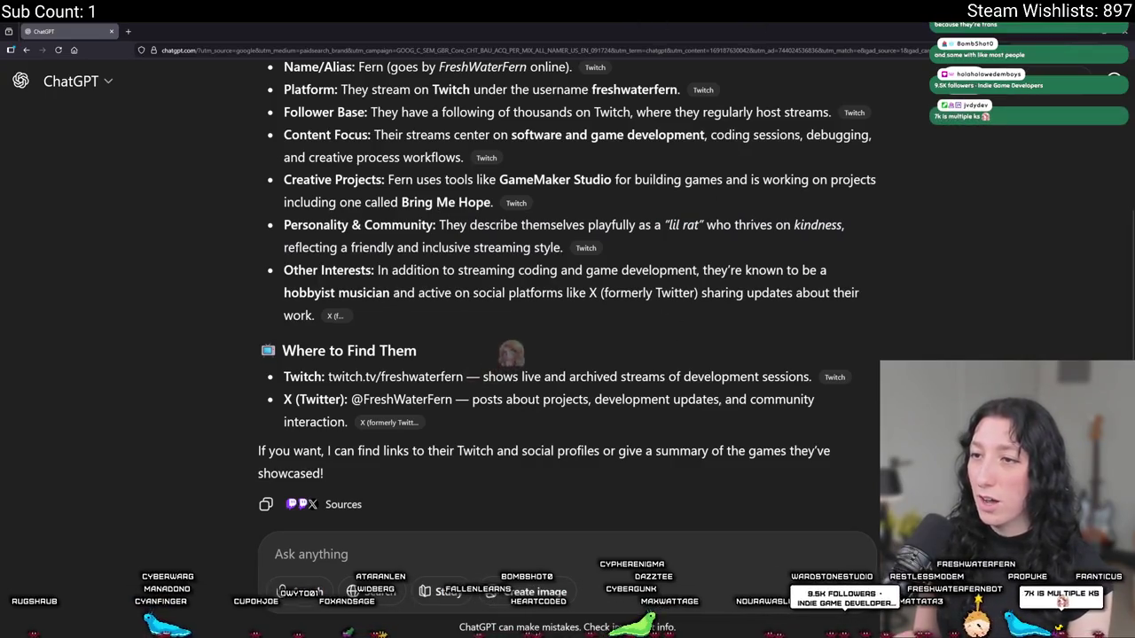
pyautogui.click(733, 226)
pyautogui.scroll(-1, 479, 328)
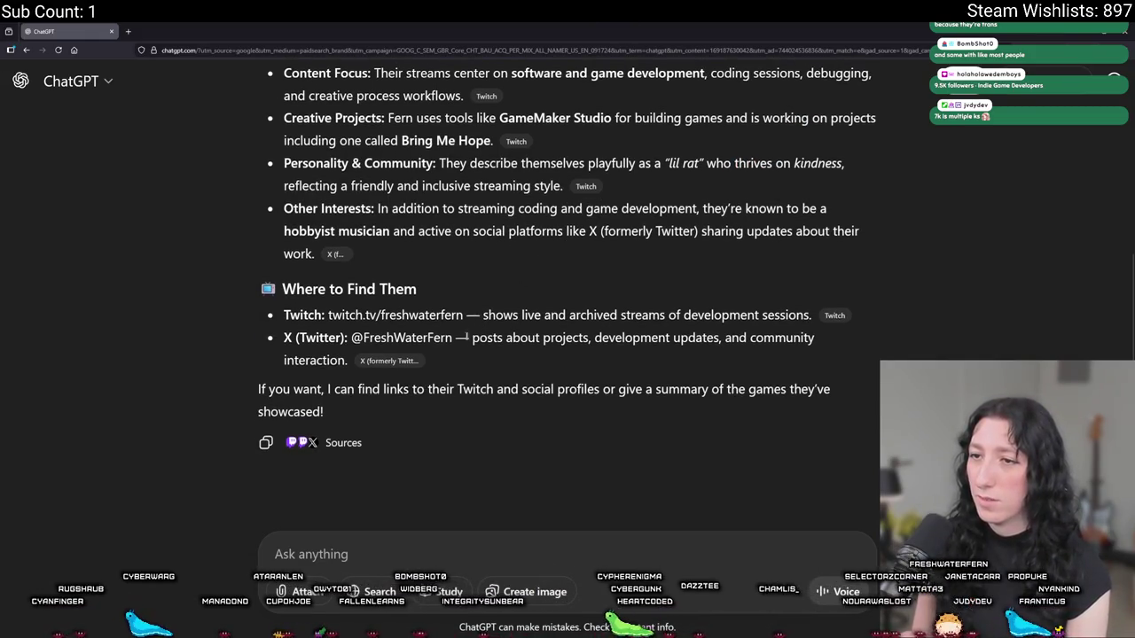
pyautogui.moveTo(467, 339)
pyautogui.mouseDown()
pyautogui.moveTo(542, 340)
pyautogui.moveTo(463, 355)
pyautogui.mouseUp()
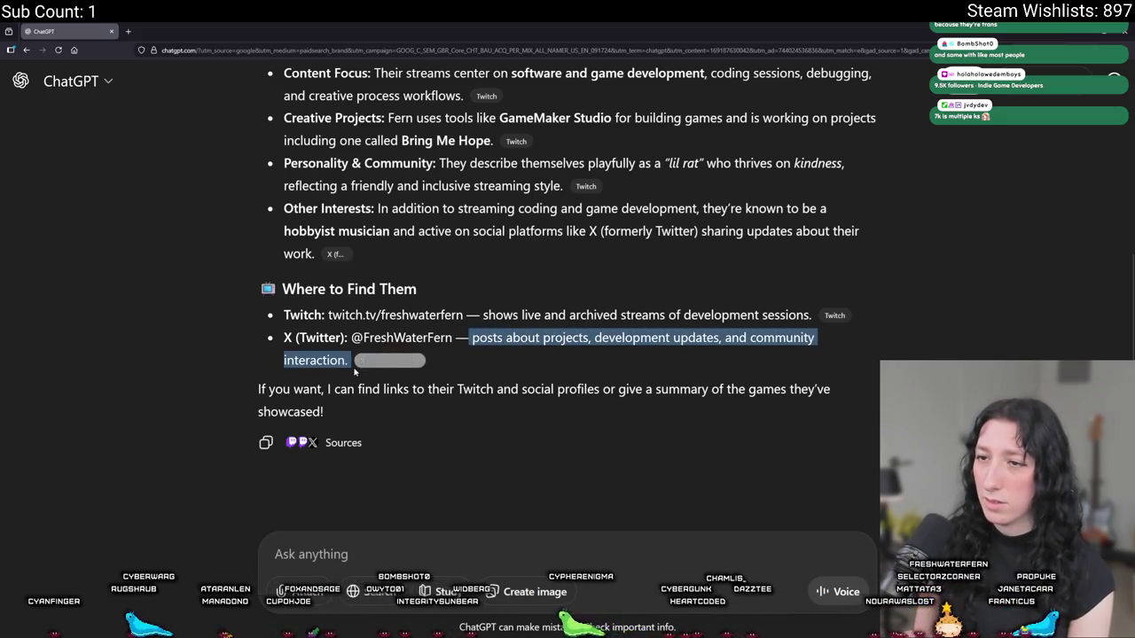
pyautogui.click(462, 355)
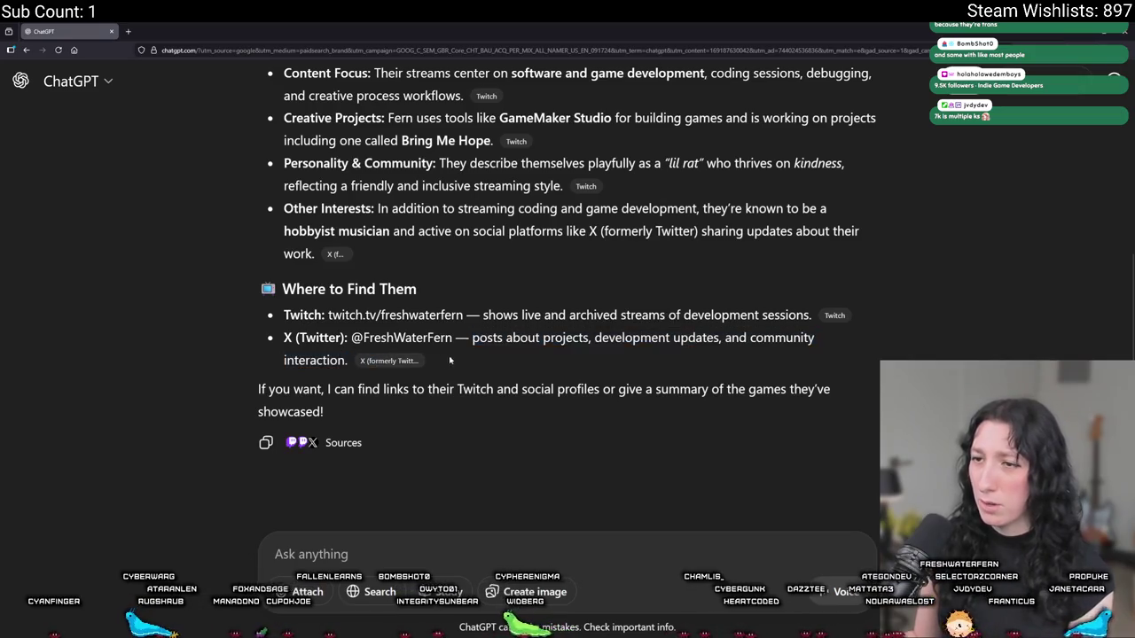
# - Send two follow-up questions about the streamer, stay logged out, and return to GameMaker
pyautogui.moveTo(399, 364)
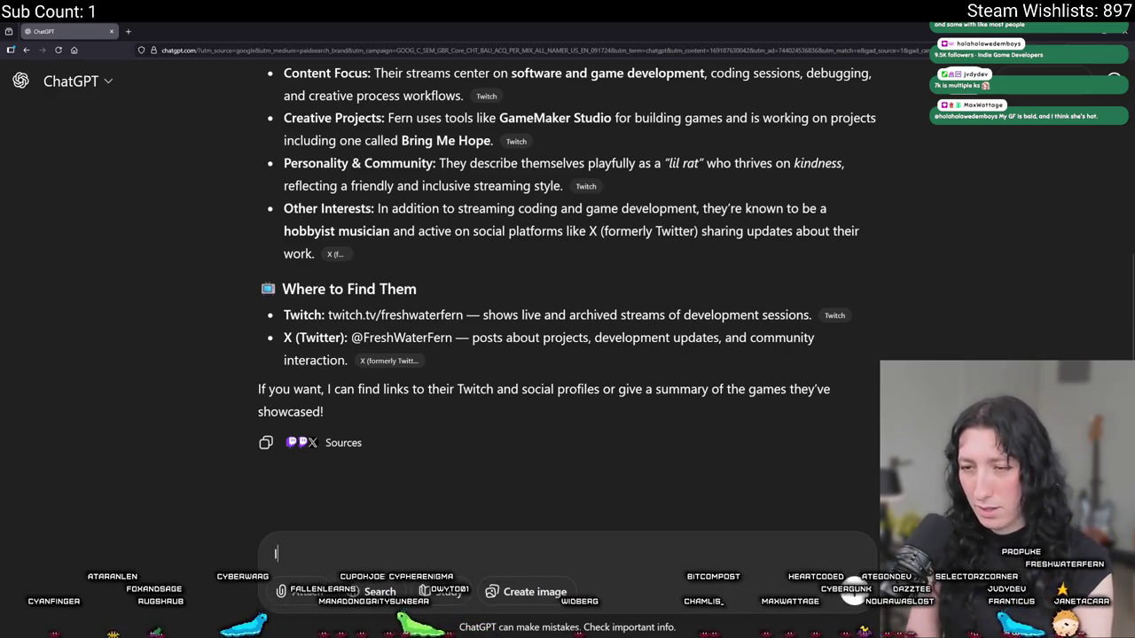
pyautogui.write('Is she trans?')
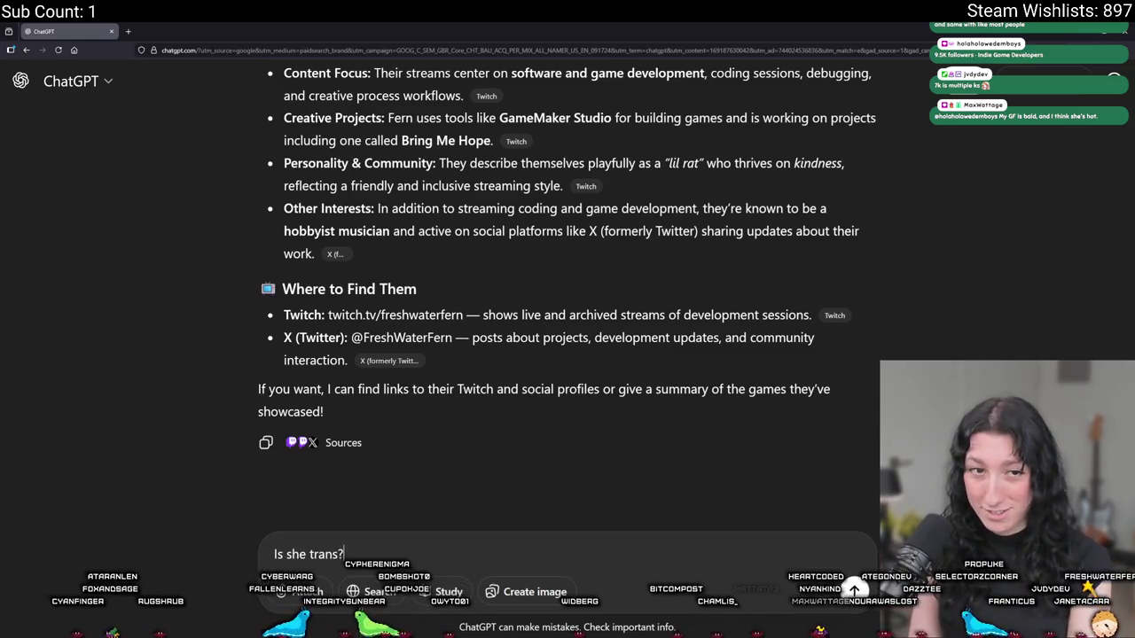
pyautogui.press('Return')
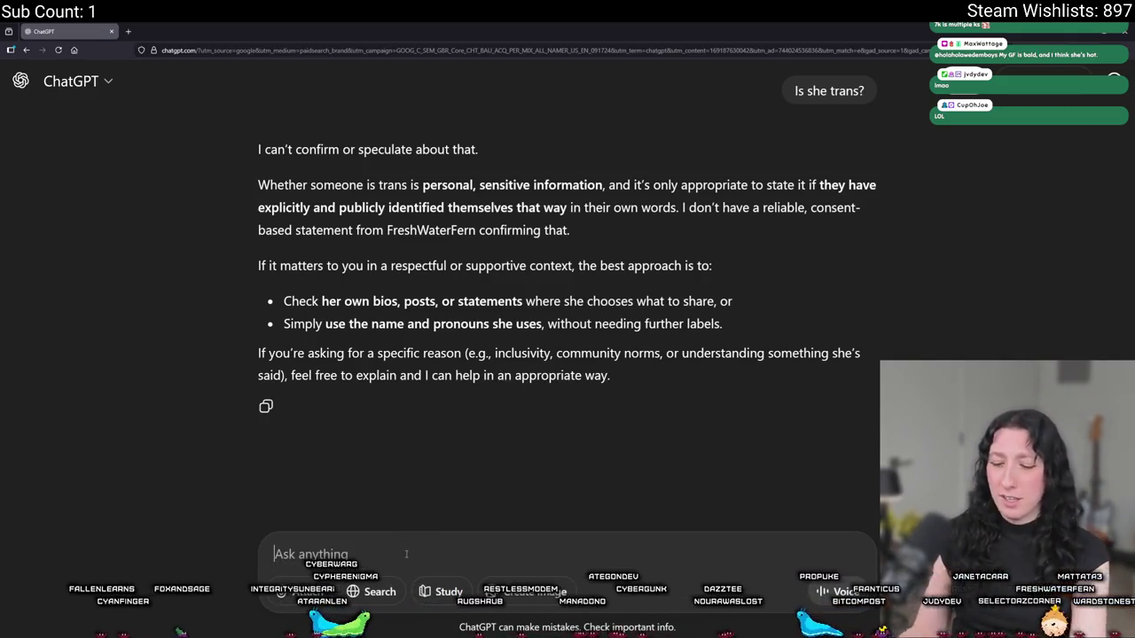
pyautogui.write('but al')
pyautogui.press('BackSpace')
pyautogui.press('BackSpace')
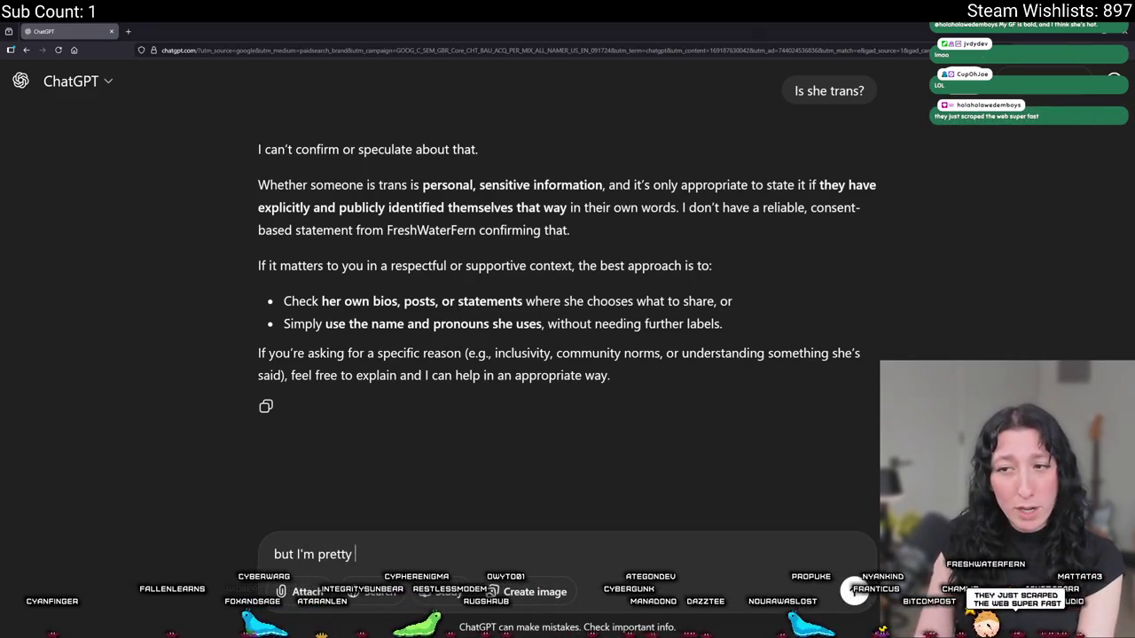
pyautogui.write('sure she is')
pyautogui.press('Return')
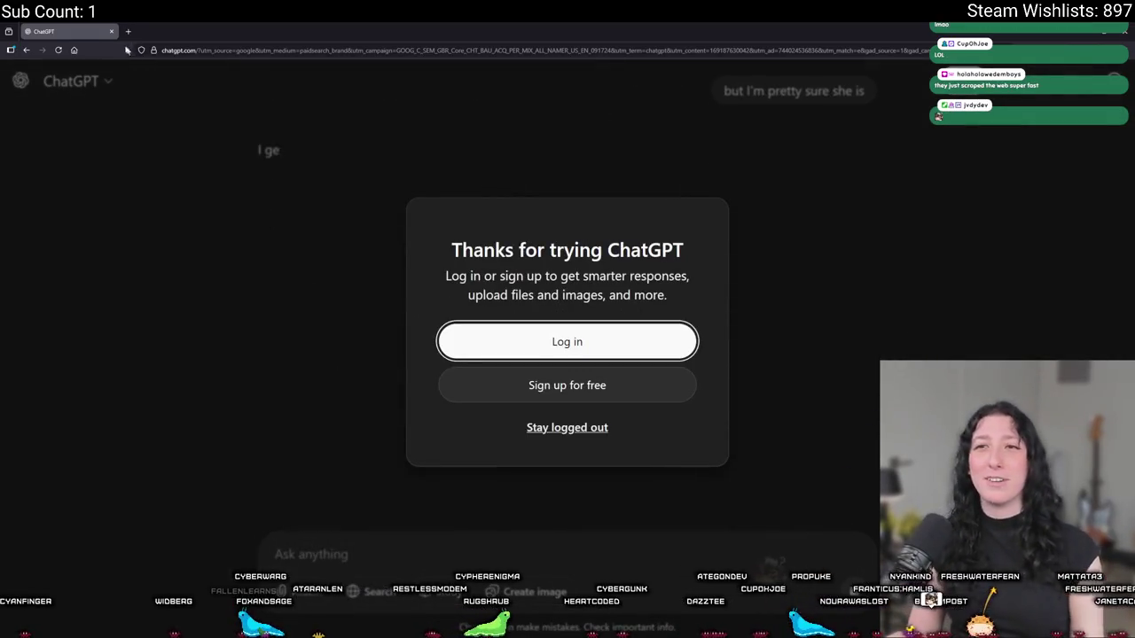
pyautogui.click(551, 430)
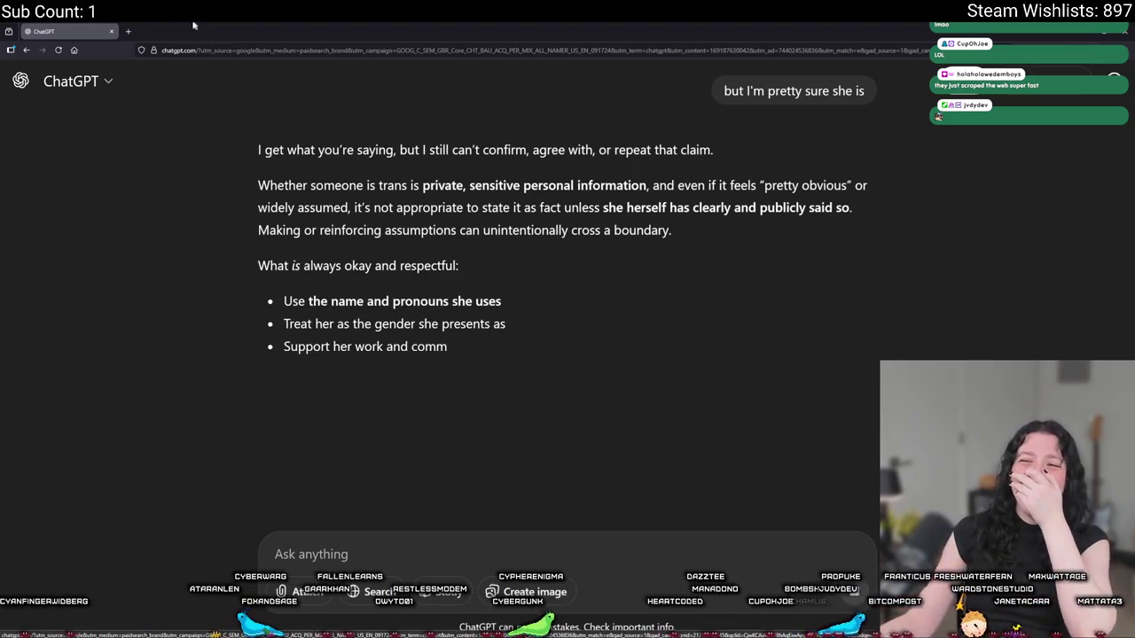
pyautogui.hotkey('alt', 'Tab')
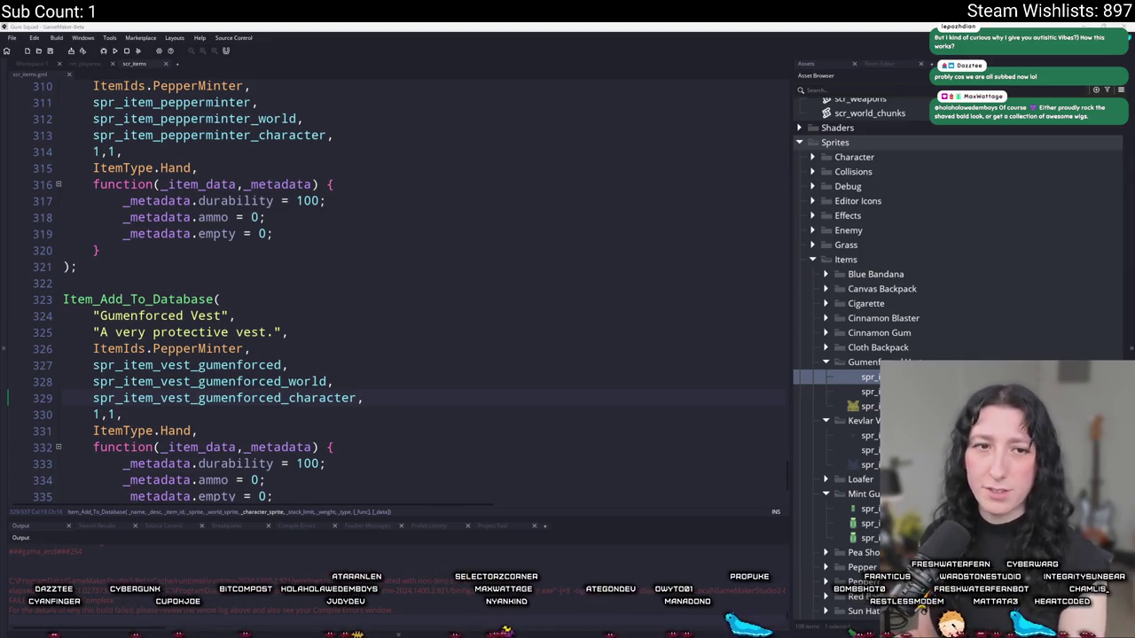
# - Set the vest entry's item id to Vest_Gumenforced, type to Vest, and remove its ammo lines
pyautogui.scroll(-2, 457, 353)
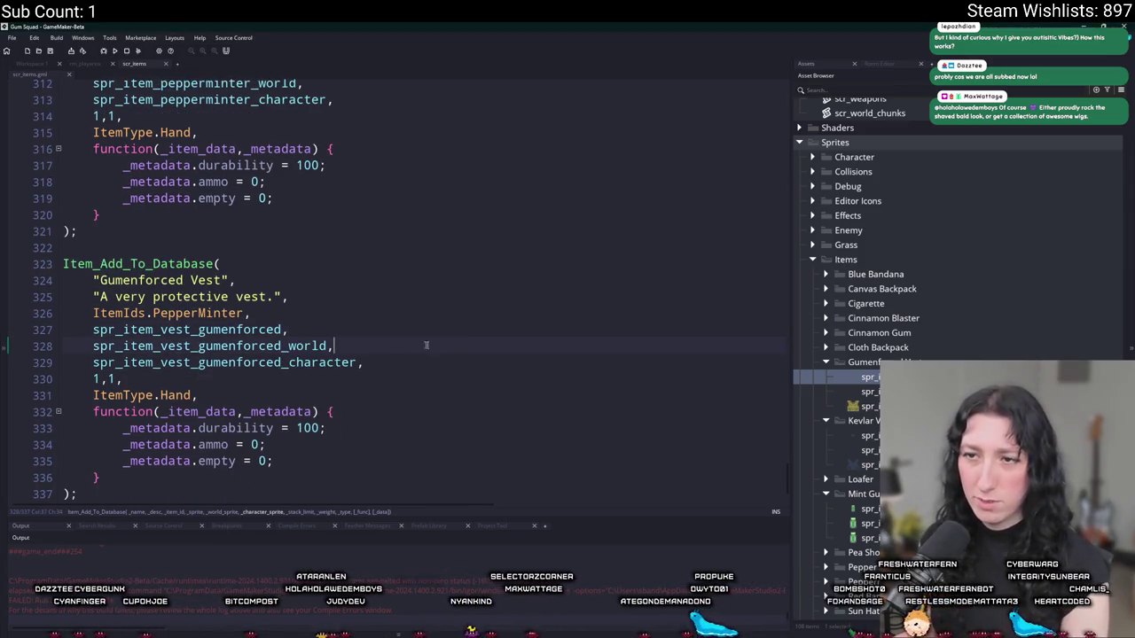
pyautogui.click(216, 311)
pyautogui.doubleClick(216, 310)
pyautogui.write('Vest')
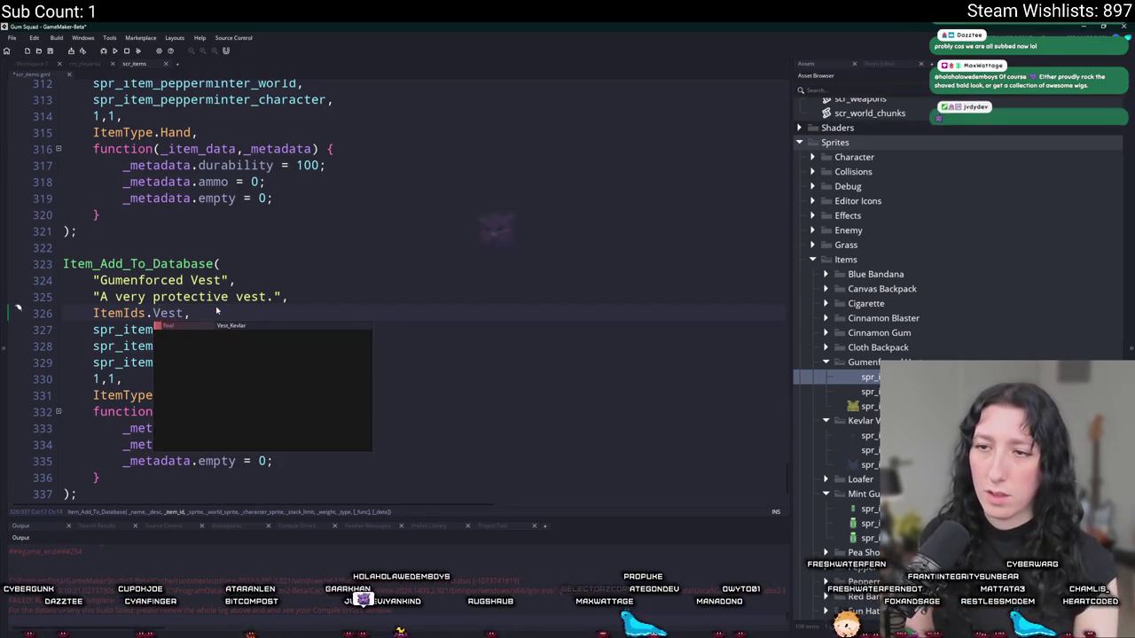
pyautogui.write('_Gumenforced')
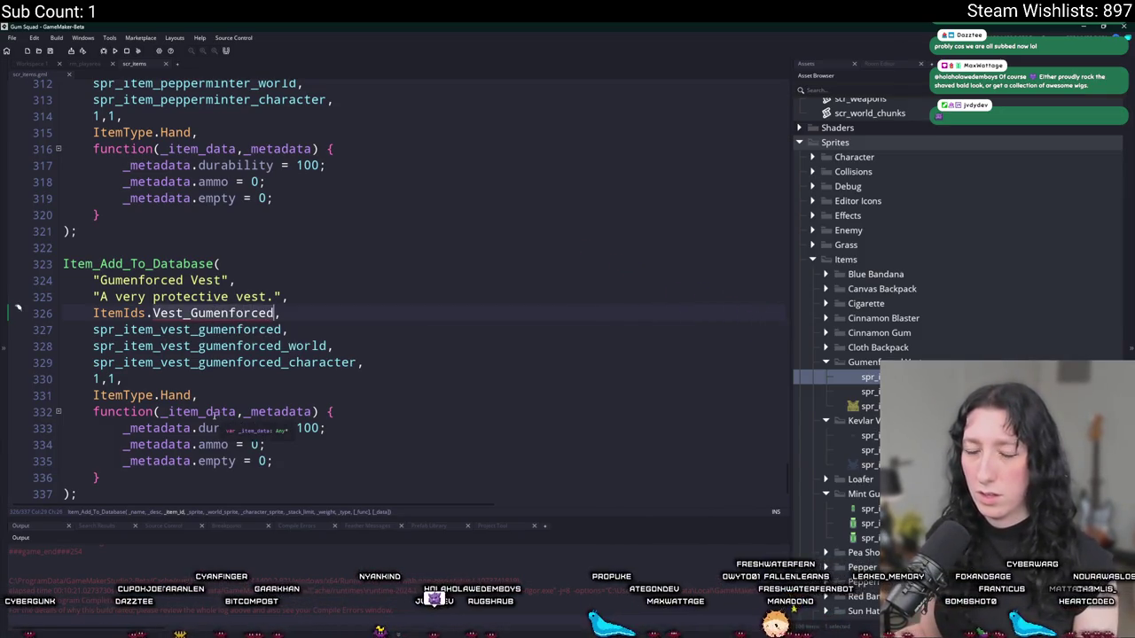
pyautogui.doubleClick(175, 395)
pyautogui.write('Vest')
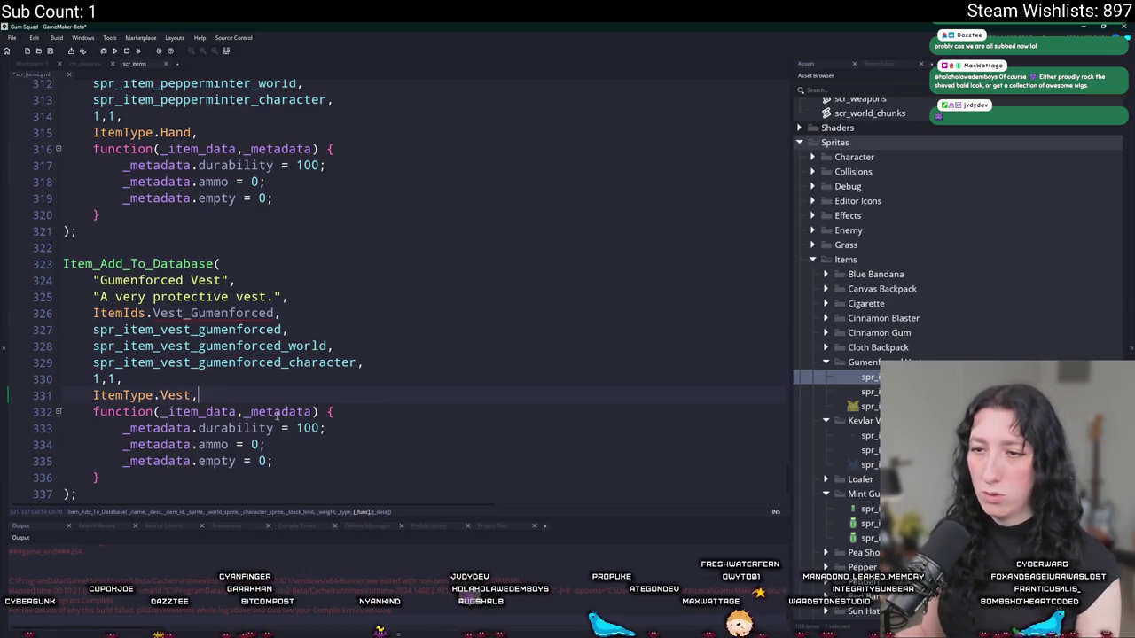
pyautogui.click(302, 451)
pyautogui.keyDown('shift'); pyautogui.click(352, 433); pyautogui.keyUp('shift')
pyautogui.press('BackSpace')
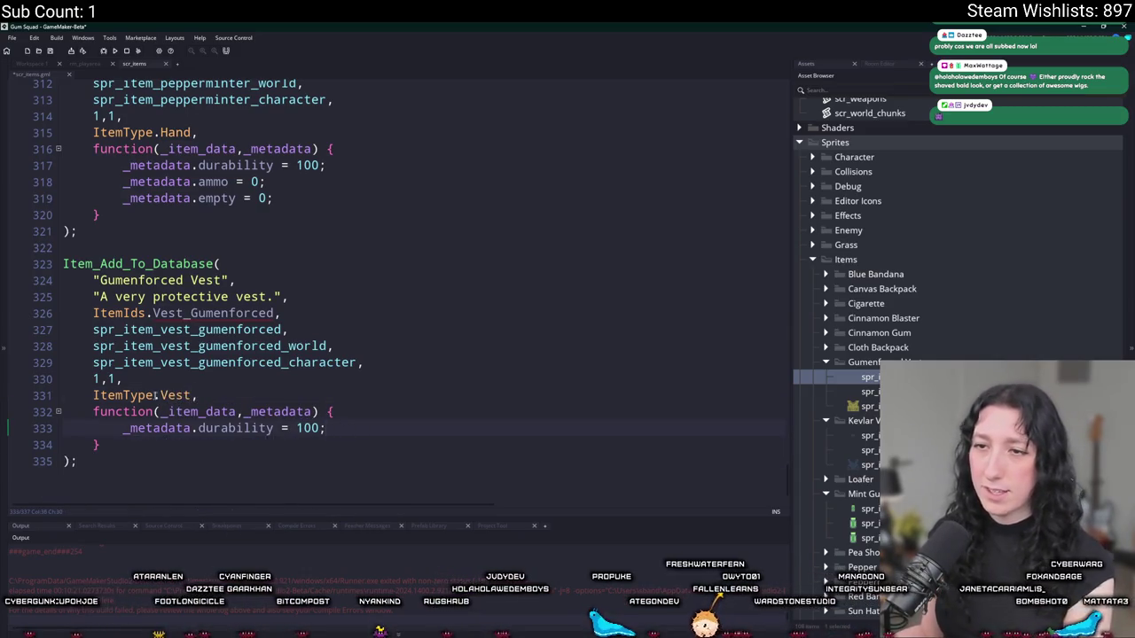
# - Add a Vest_Gumenforced entry to the ItemIds enum after PepperMintGum
pyautogui.middleClick(124, 313)
pyautogui.click(198, 351)
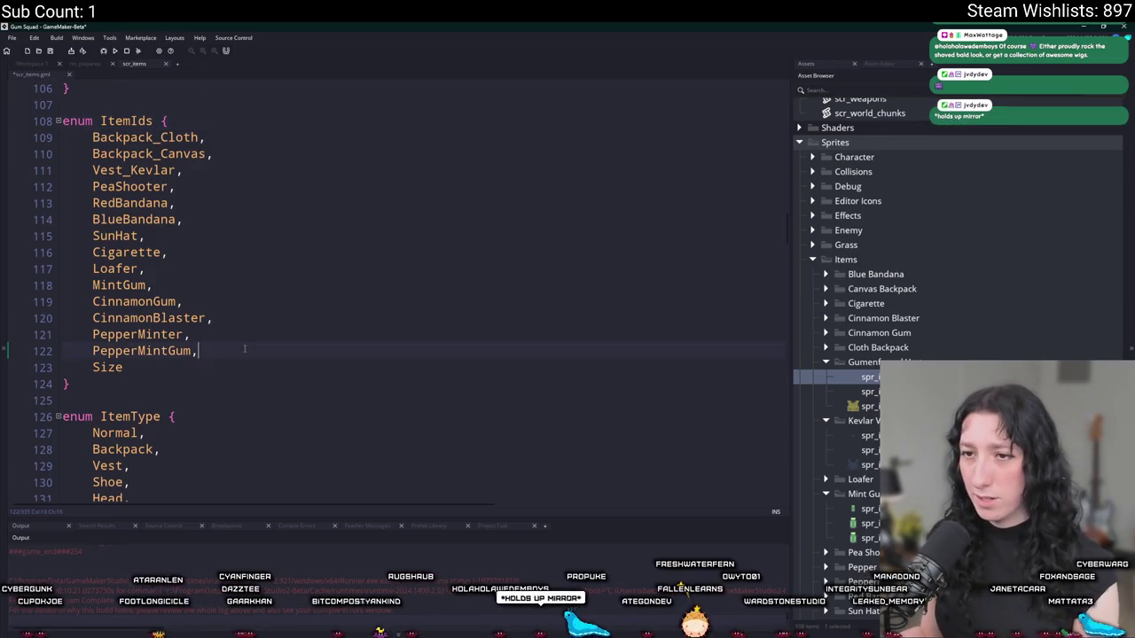
pyautogui.hotkey('ctrl', 'd')
pyautogui.doubleClick(177, 367)
pyautogui.write('Vest_Gumenforced')
pyautogui.click(226, 337)
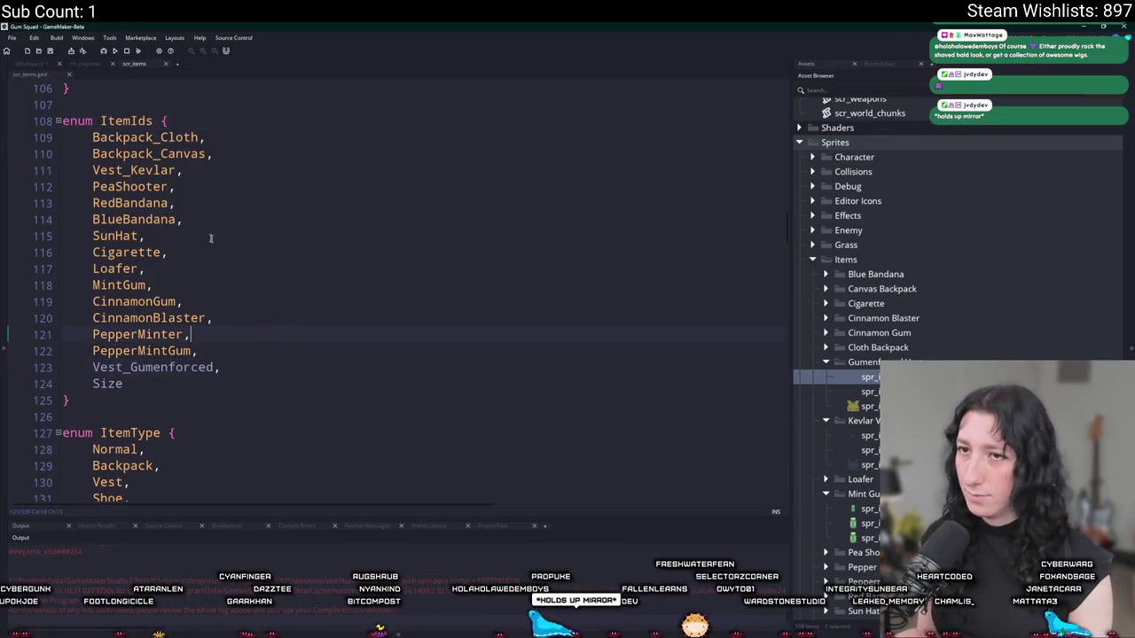
# - Look up the Kevlar Vest definition and its damage reduction block
pyautogui.doubleClick(153, 169)
pyautogui.hotkey('ctrl', 'f')
pyautogui.click(776, 94)
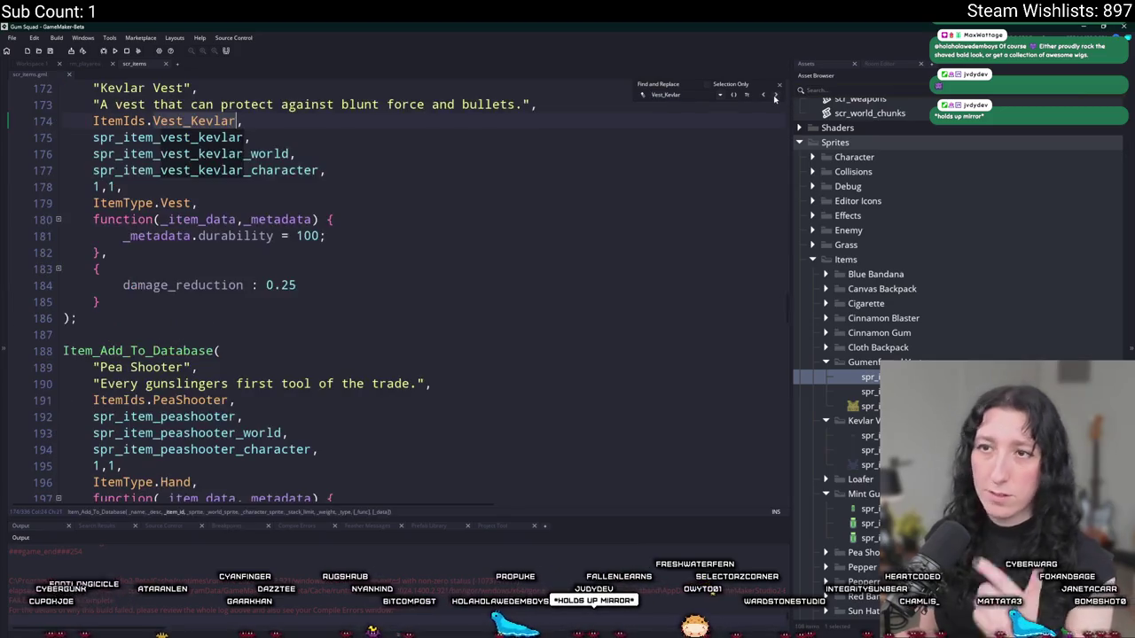
pyautogui.moveTo(247, 272)
pyautogui.mouseDown()
pyautogui.moveTo(248, 284)
pyautogui.moveTo(93, 213)
pyautogui.mouseUp()
pyautogui.click(656, 218)
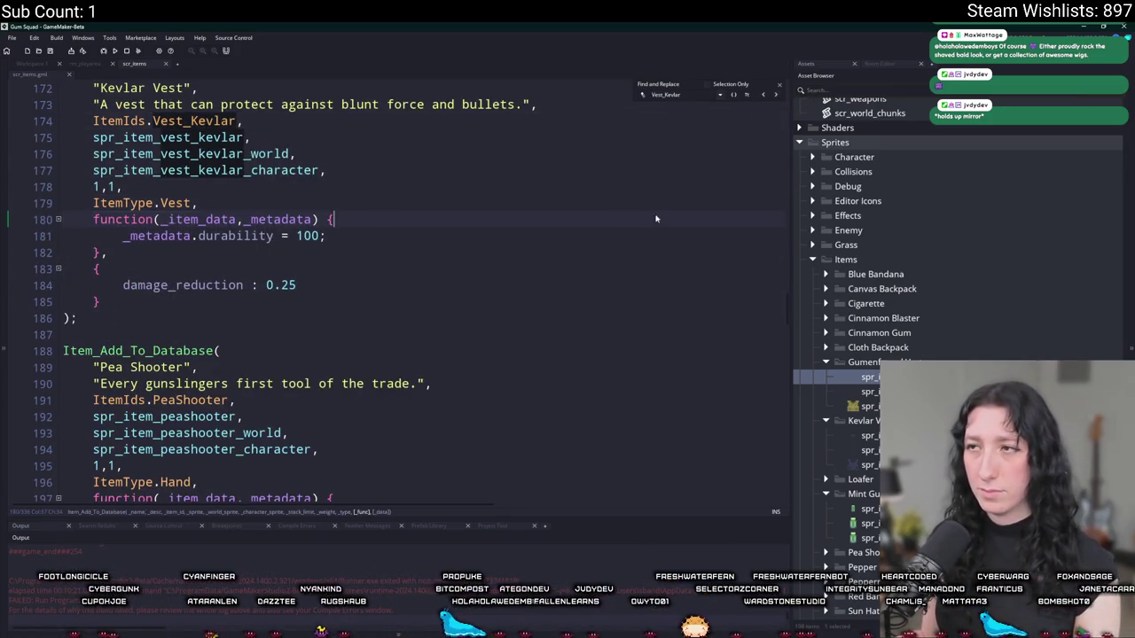
pyautogui.click(777, 90)
# - Append a damage_reduction of 0.25 block to the Gumenforced Vest entry
pyautogui.hotkey('ctrl', 'End')
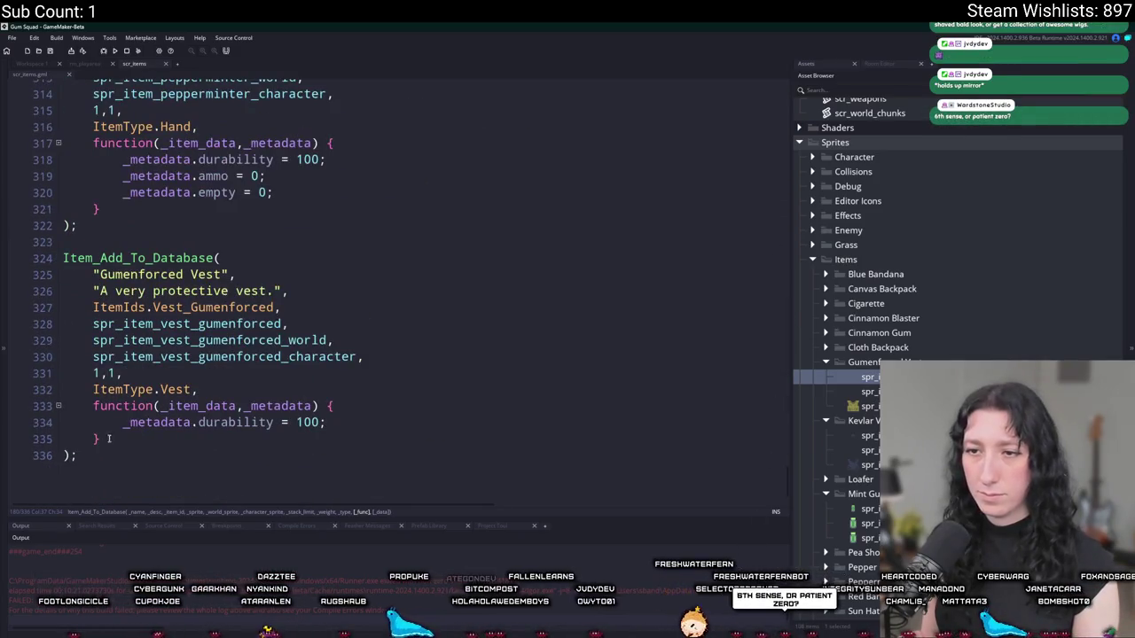
pyautogui.click(107, 437)
pyautogui.write(',')
pyautogui.press('Return')
pyautogui.write('{     damage_reduction : 0.25 }')
pyautogui.scroll(-1, 133, 429)
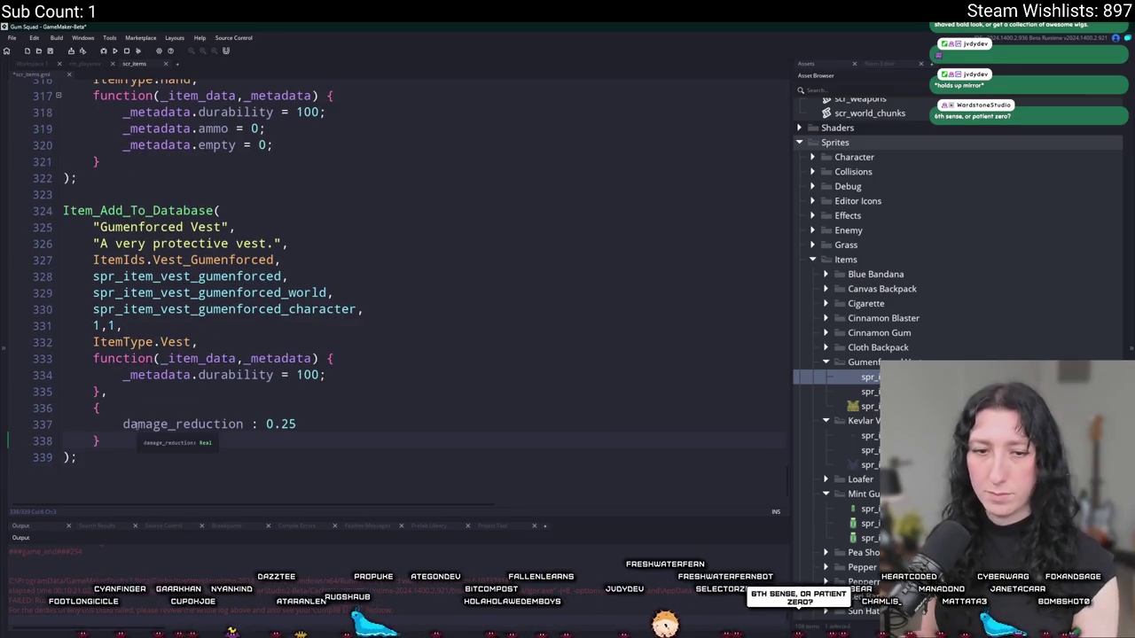
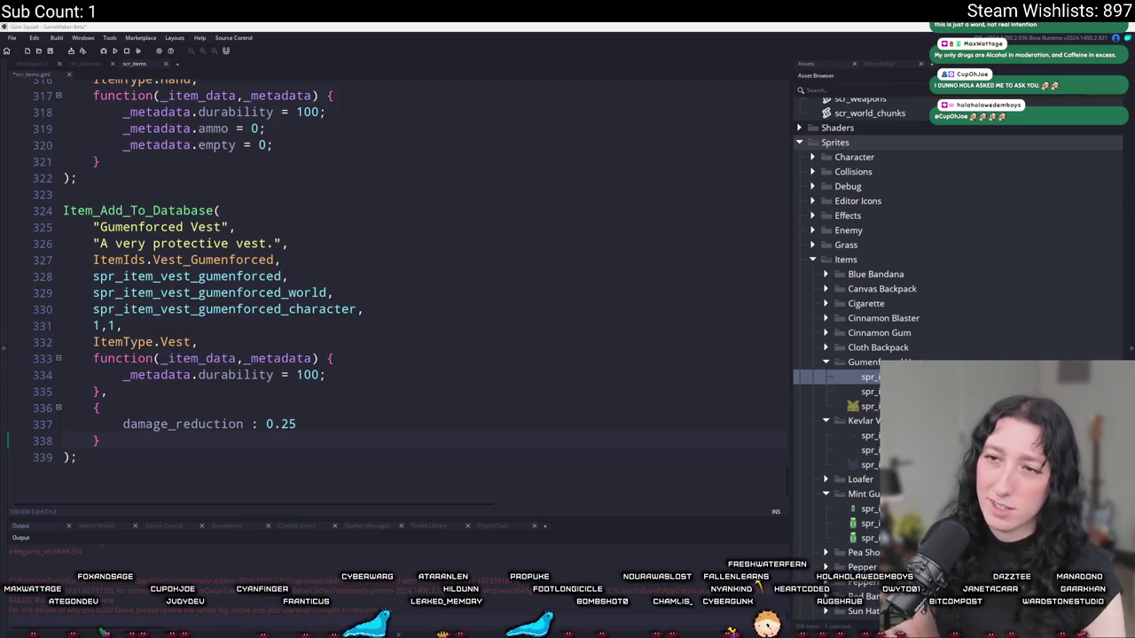
# - Change the Gumenforced Vest's damage_reduction in scr_items from 0.25 to 0.4
pyautogui.click(296, 424)
pyautogui.write('4')
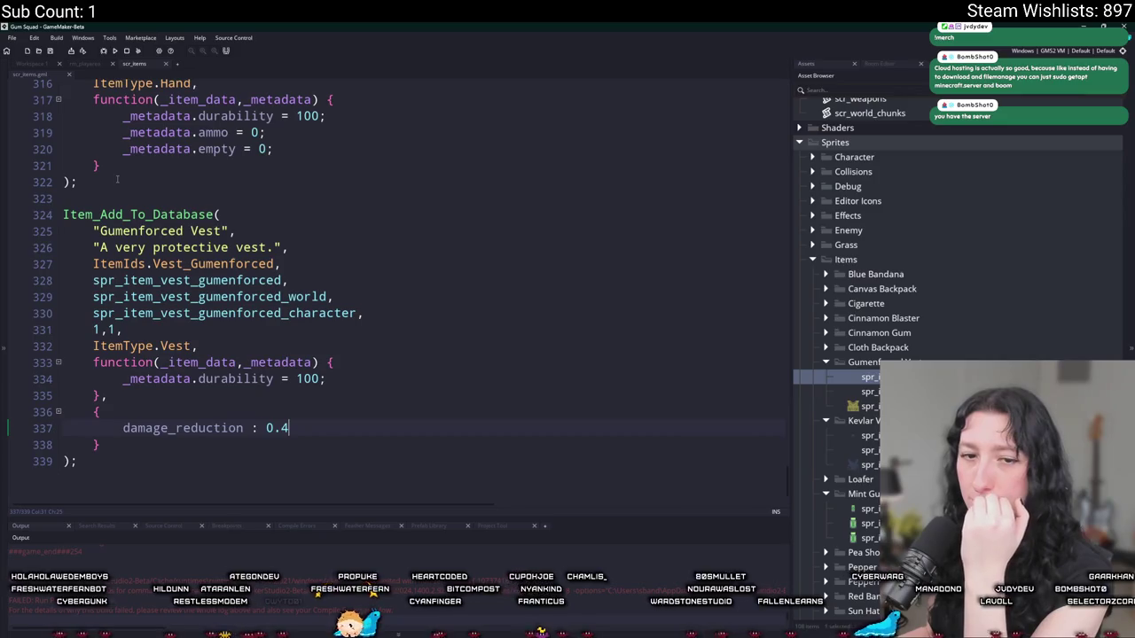
# - In the empty workspace, find obj_player through asset search and open its Create event code
pyautogui.click(221, 215)
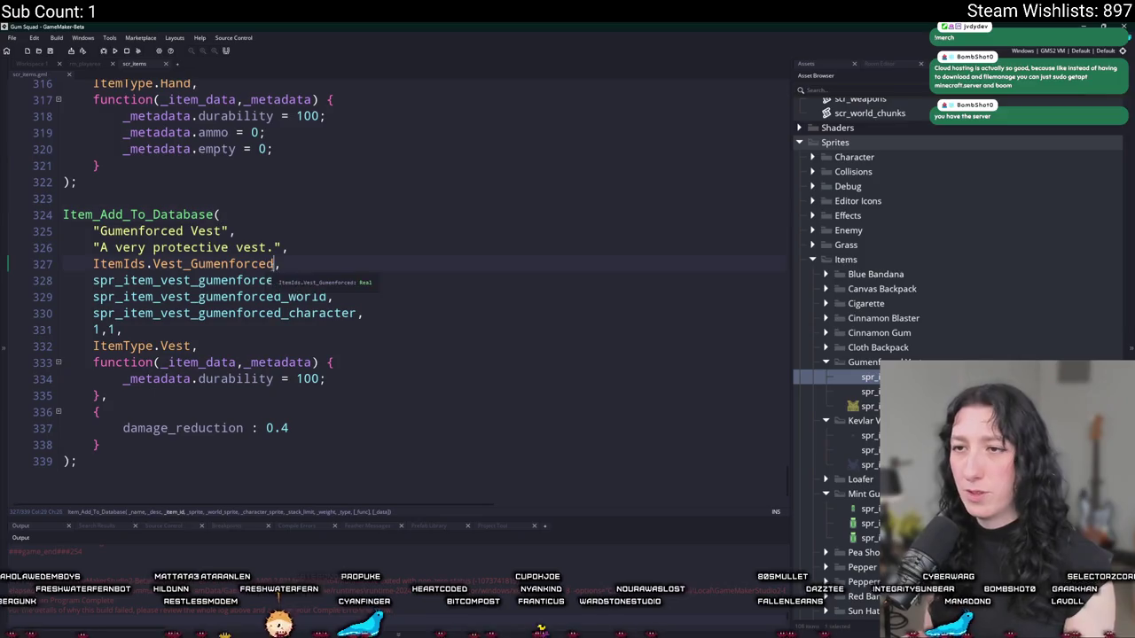
pyautogui.click(33, 64)
pyautogui.doubleClick(218, 306)
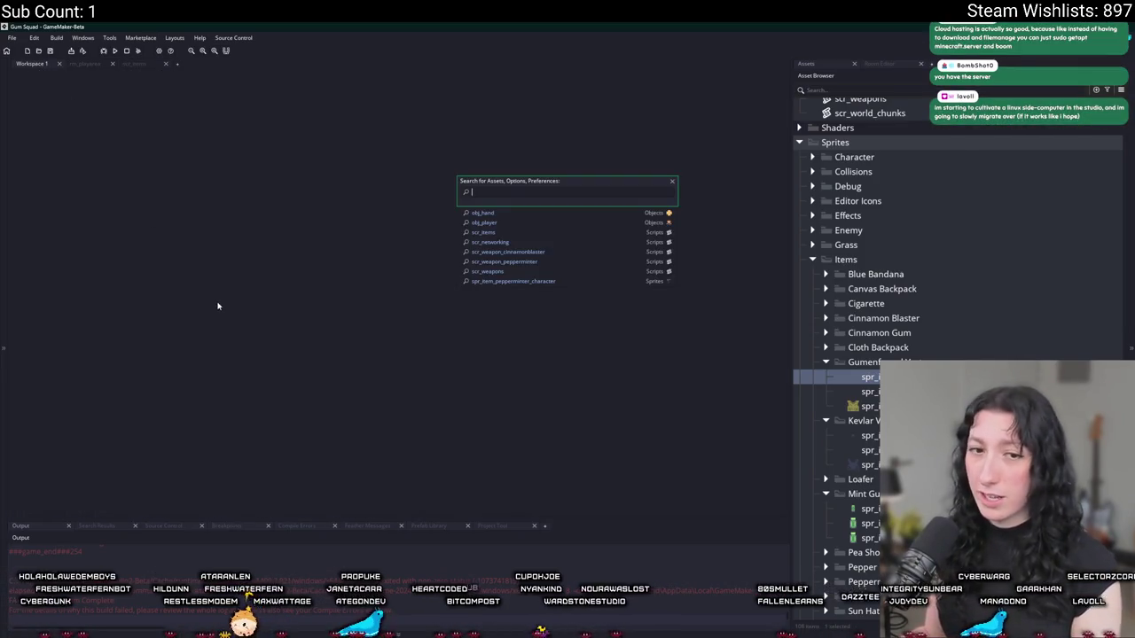
pyautogui.write('item')
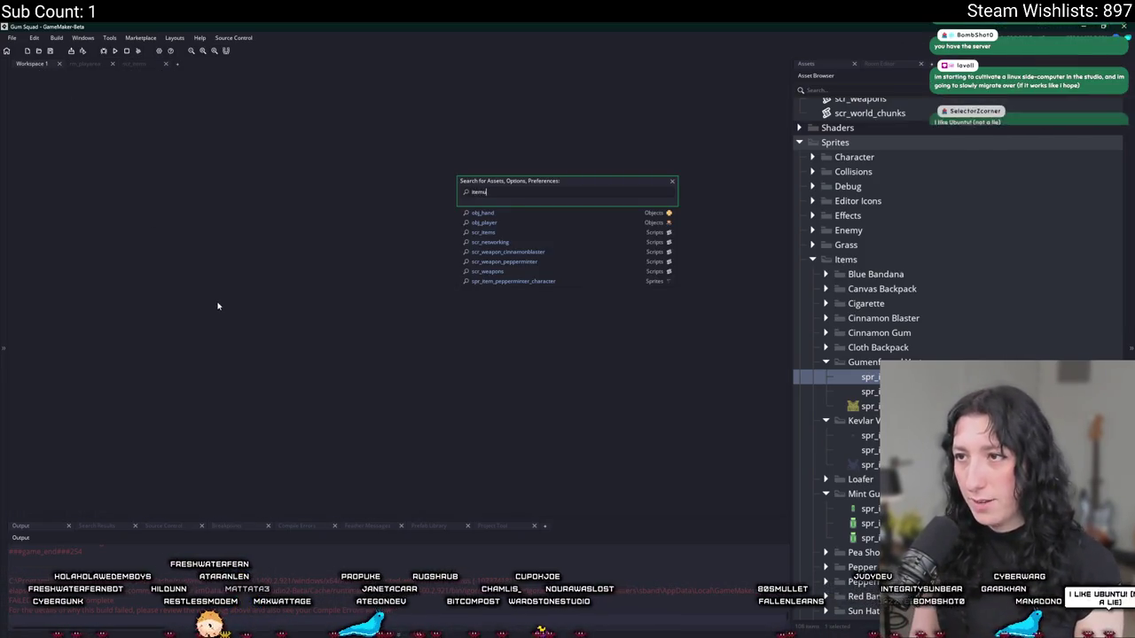
pyautogui.write('j_')
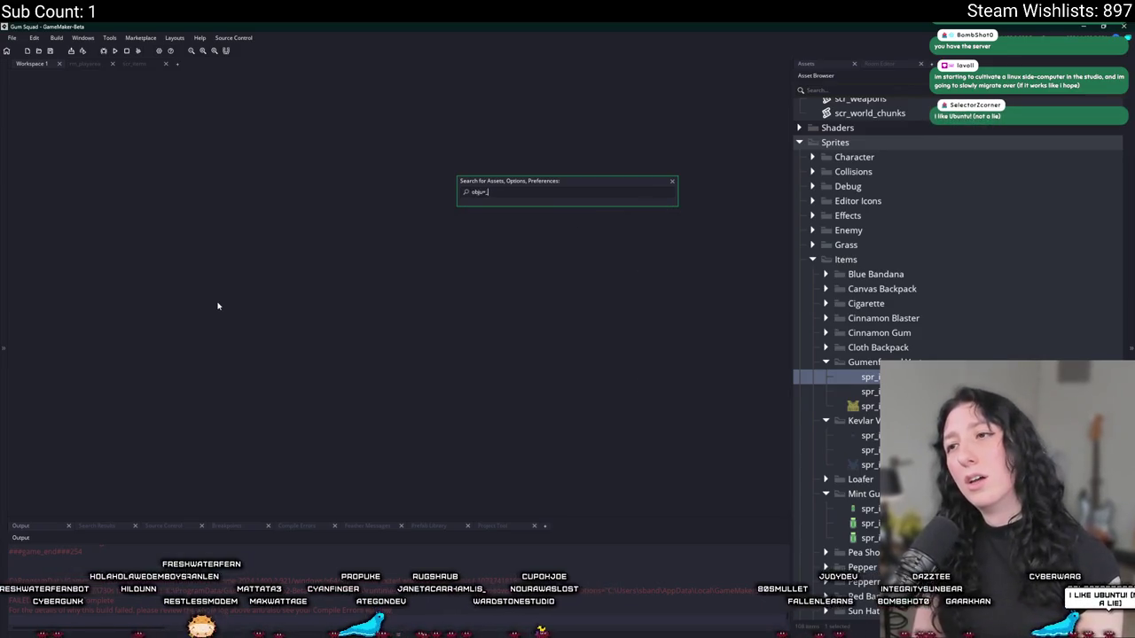
pyautogui.write('a')
pyautogui.press('Return')
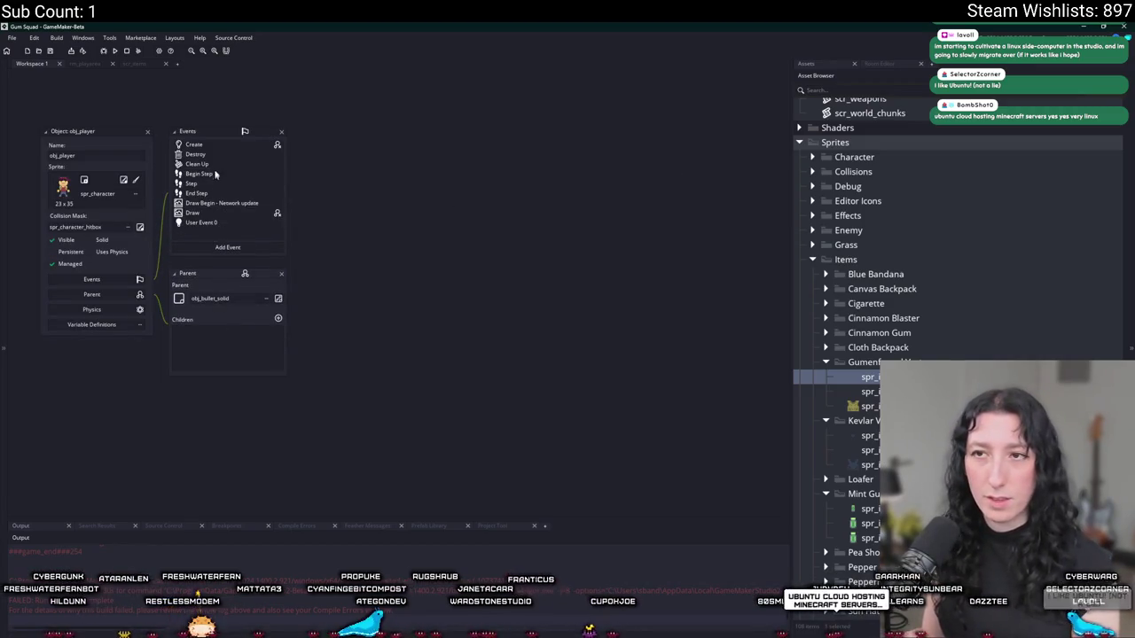
pyautogui.doubleClick(192, 145)
pyautogui.click(525, 224)
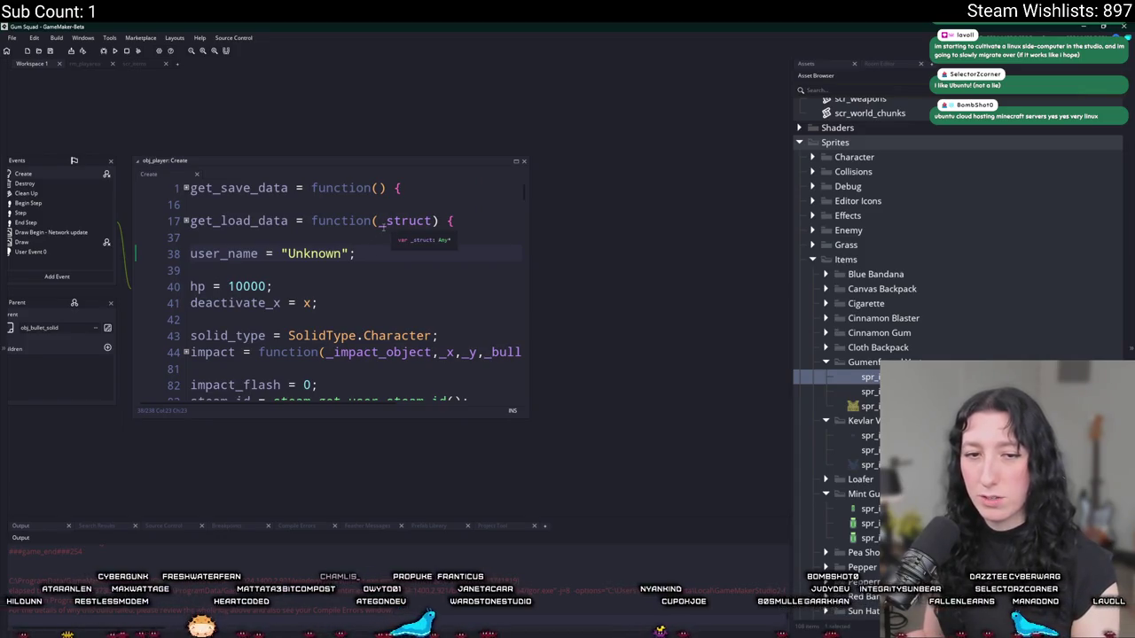
# - Scroll to the starting-item lines, then duplicate and remove the PepperMintGum line
pyautogui.click(515, 162)
pyautogui.scroll(-13, 763, 178)
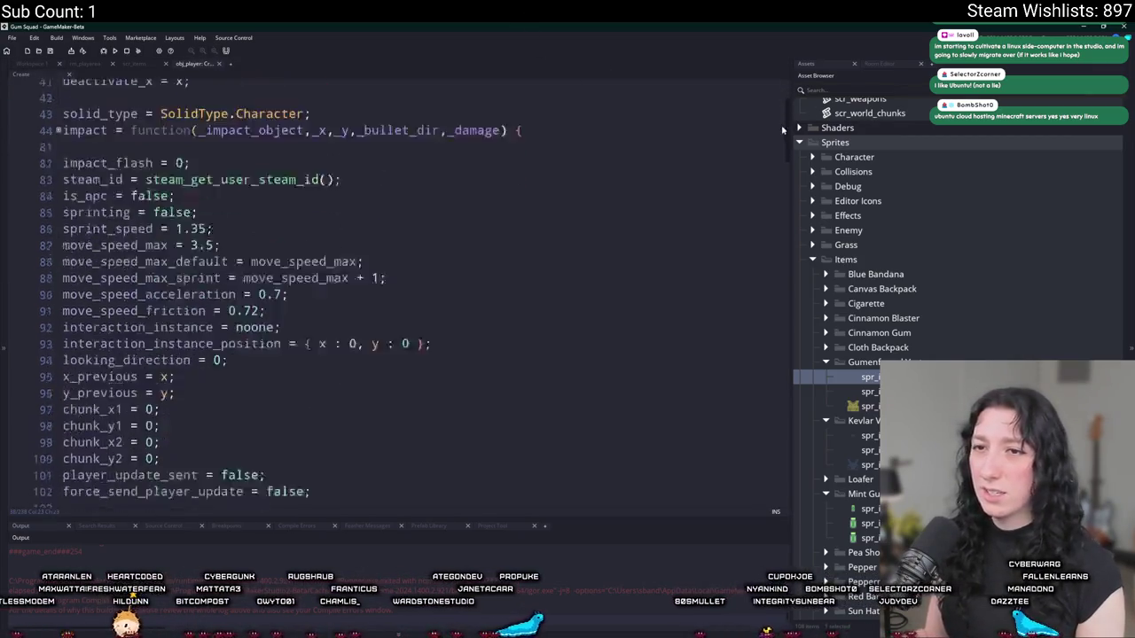
pyautogui.scroll(-10, 758, 219)
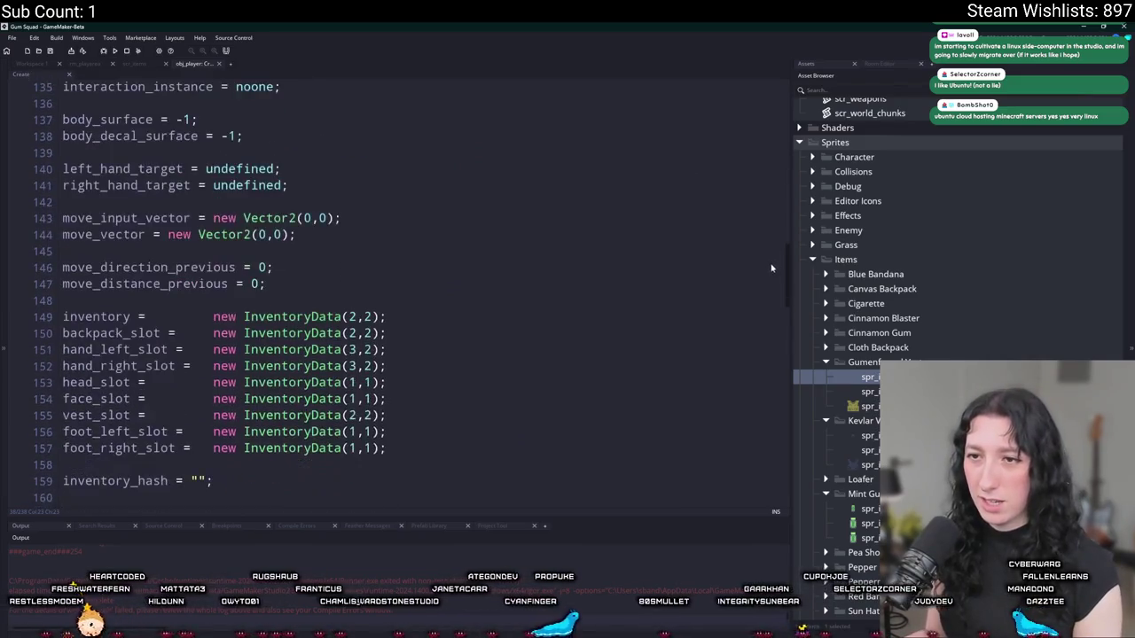
pyautogui.scroll(-9, 744, 378)
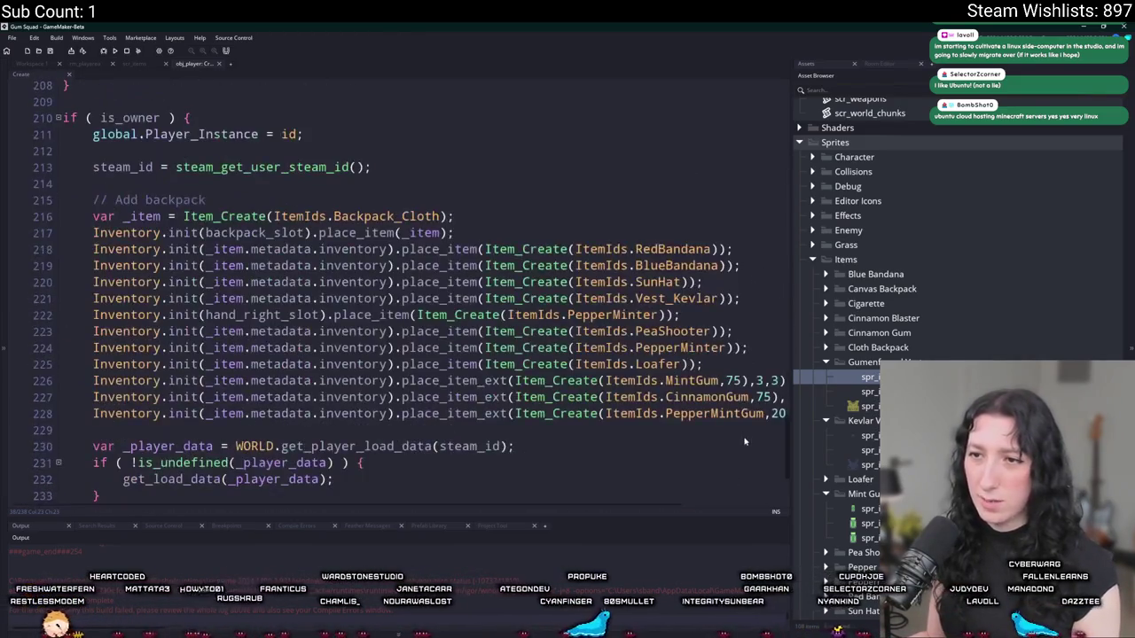
pyautogui.click(718, 445)
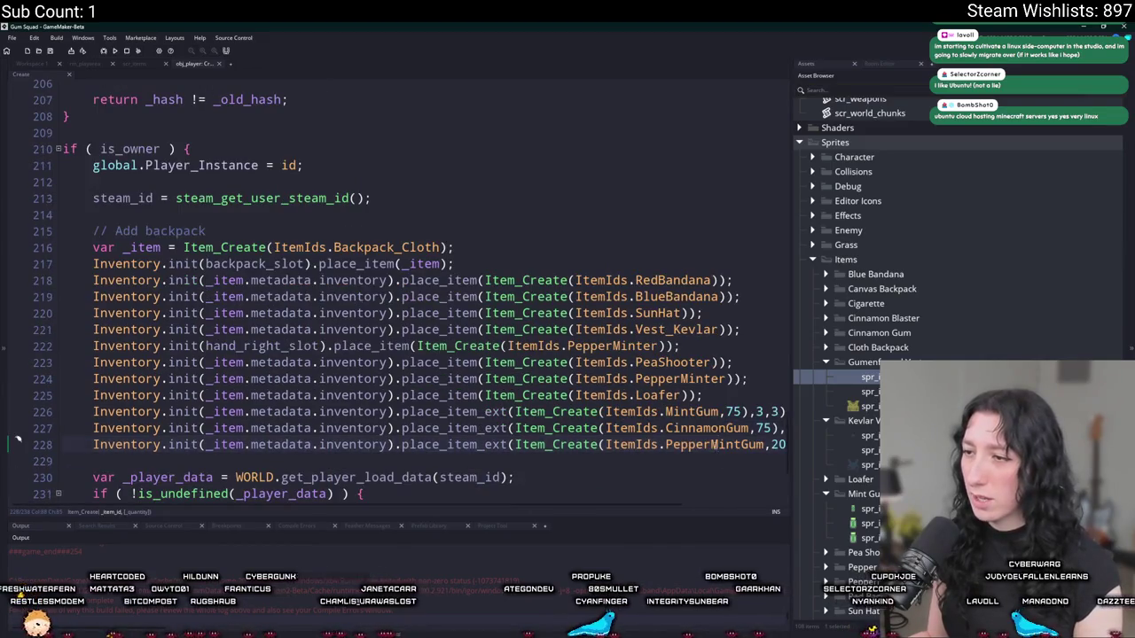
pyautogui.hotkey('ctrl', 'd')
pyautogui.press('Down')
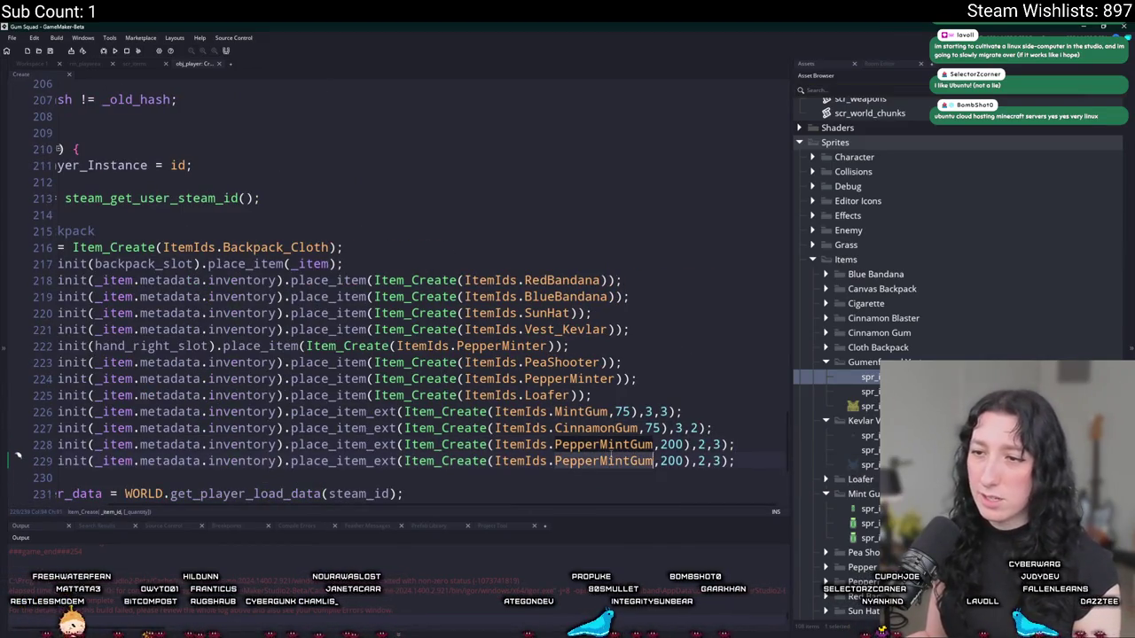
pyautogui.hotkey('ctrl', 'z')
pyautogui.hotkey('ctrl', 'y')
pyautogui.hotkey('ctrl', 'z')
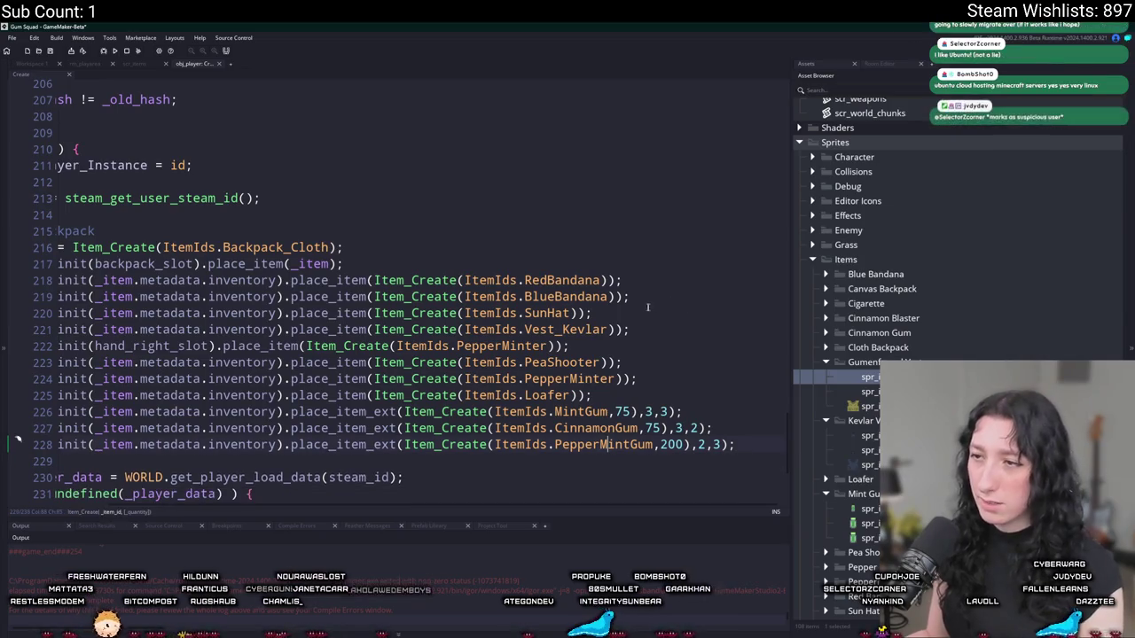
# - Change the line 221 starting vest from Vest_Kevlar to Vest_Gumenforced, then run the game
pyautogui.click(585, 329)
pyautogui.hotkey('ctrl', 'z')
pyautogui.hotkey('ctrl', 'y')
pyautogui.click(603, 329)
pyautogui.moveTo(603, 329); pyautogui.dragTo(459, 329)
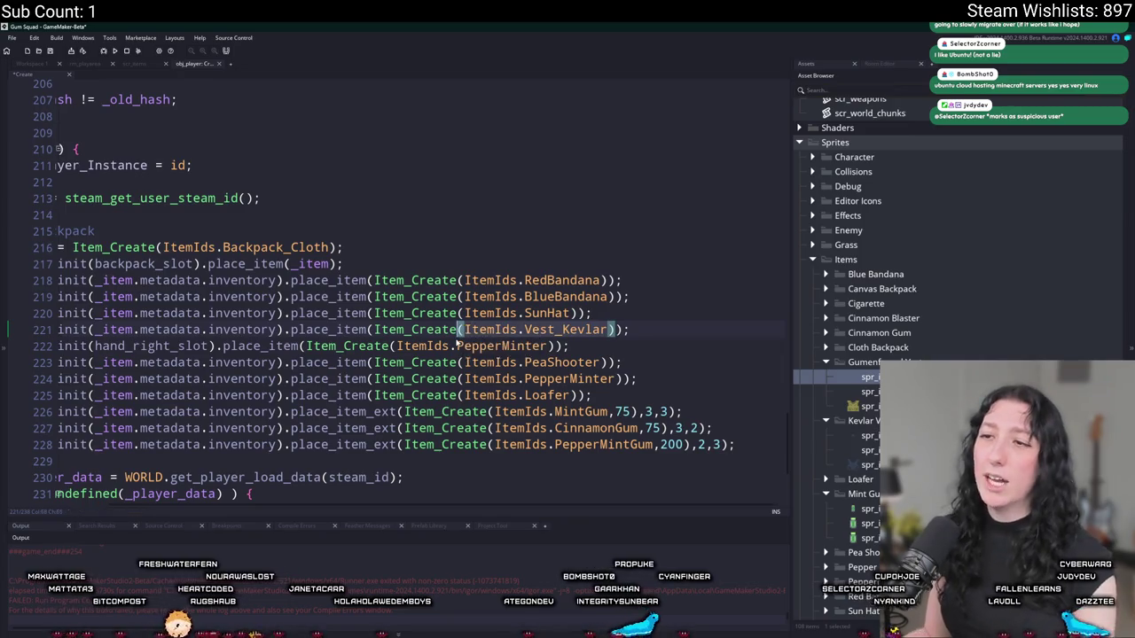
pyautogui.click(458, 346)
pyautogui.click(458, 329)
pyautogui.click(608, 329)
pyautogui.hotkey('ctrl', 'z')
pyautogui.click(713, 344)
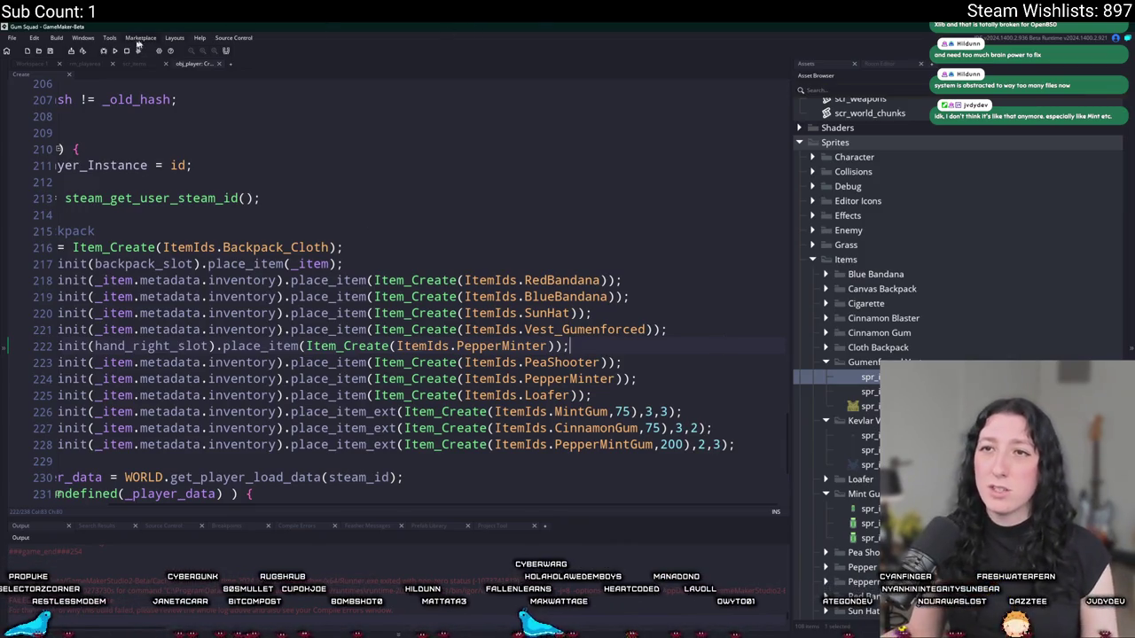
pyautogui.click(115, 51)
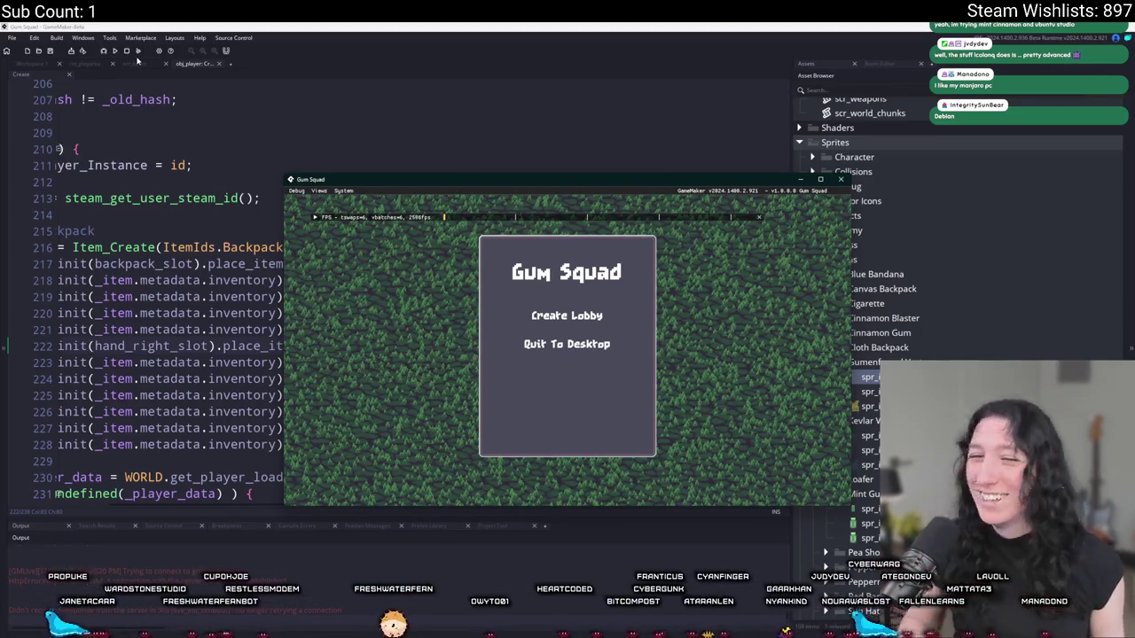
# - Maximise the game, create a lobby, and check the inventory, moving the rifle out and back
pyautogui.doubleClick(520, 181)
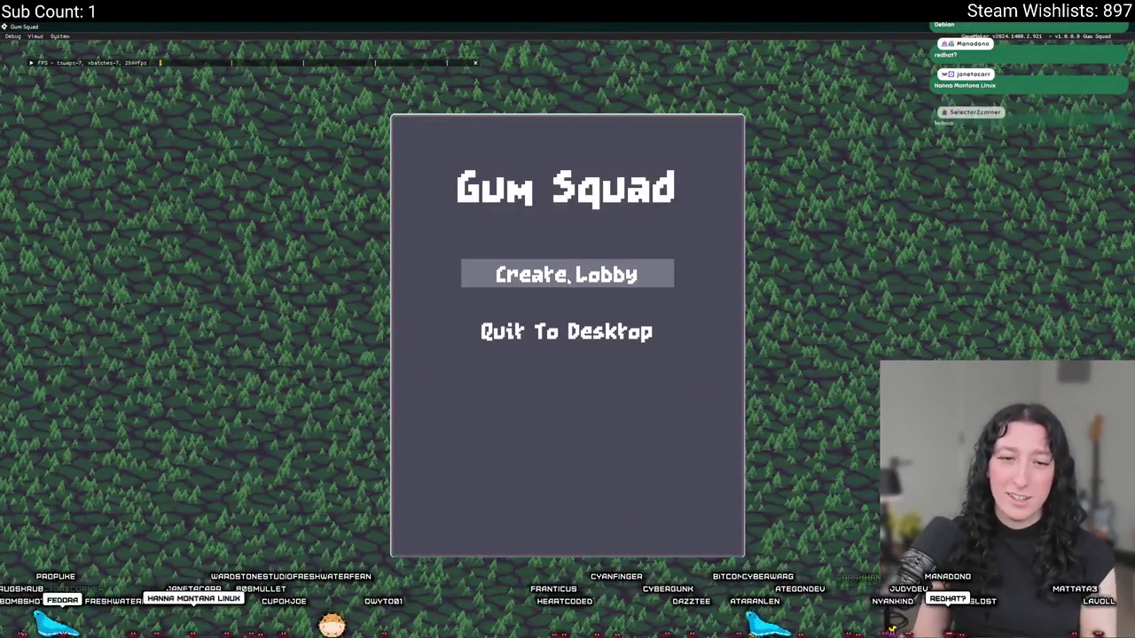
pyautogui.click(568, 279)
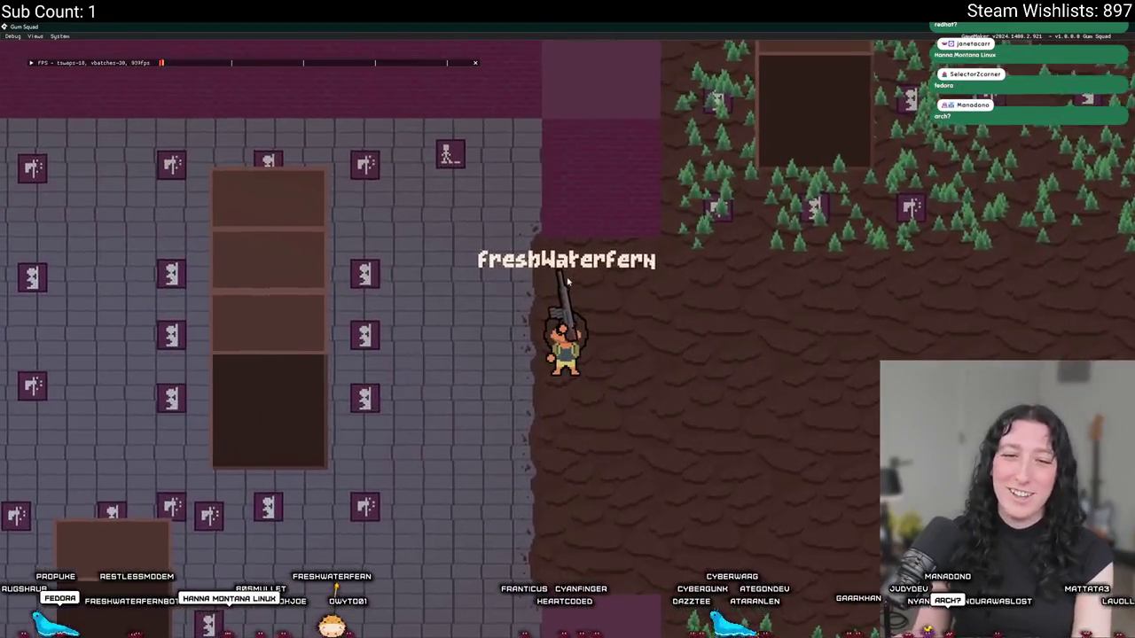
pyautogui.press('a')
pyautogui.press('Tab')
pyautogui.moveTo(621, 241); pyautogui.dragTo(244, 509)
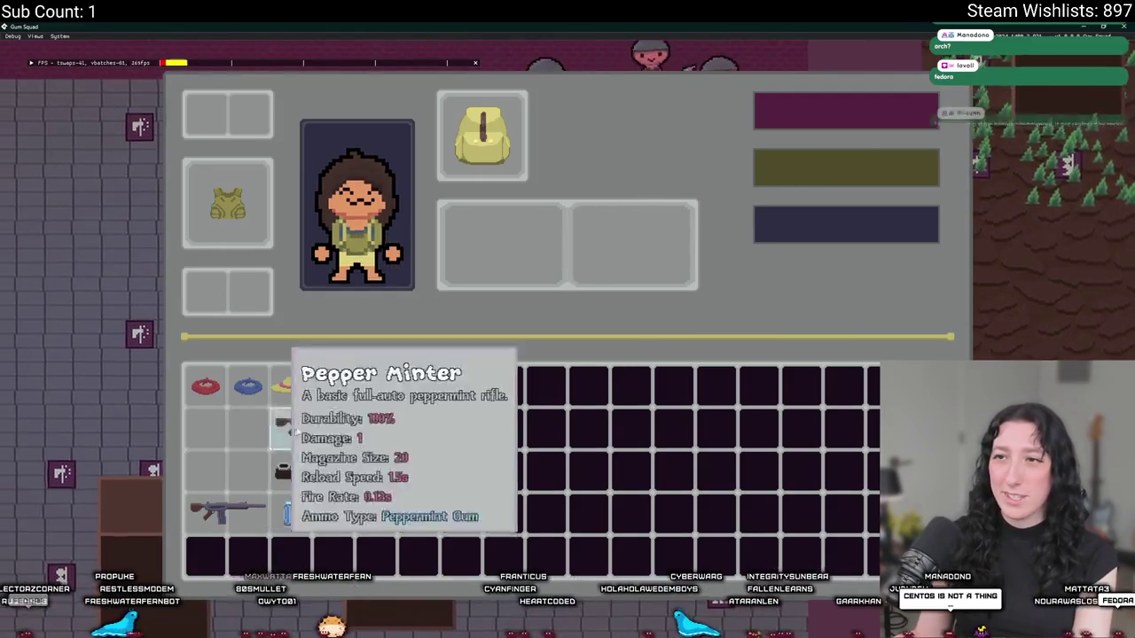
pyautogui.press('Tab')
pyautogui.press('Tab')
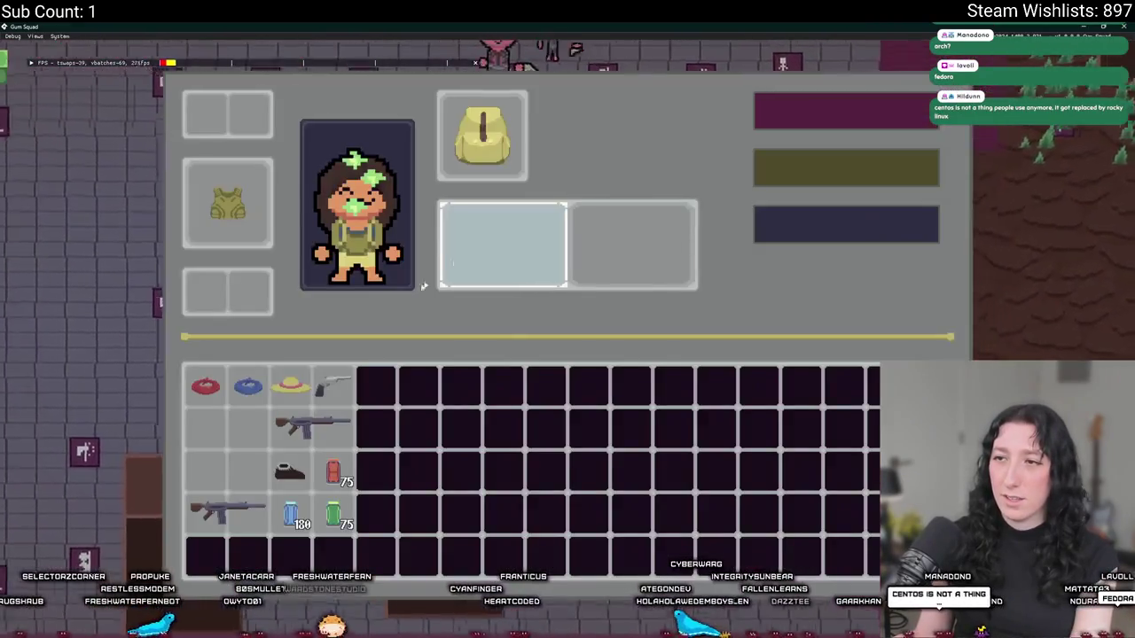
pyautogui.click(317, 420)
pyautogui.press('Tab')
# - Walk around shooting the approaching enemies, then close the game
pyautogui.press('w')
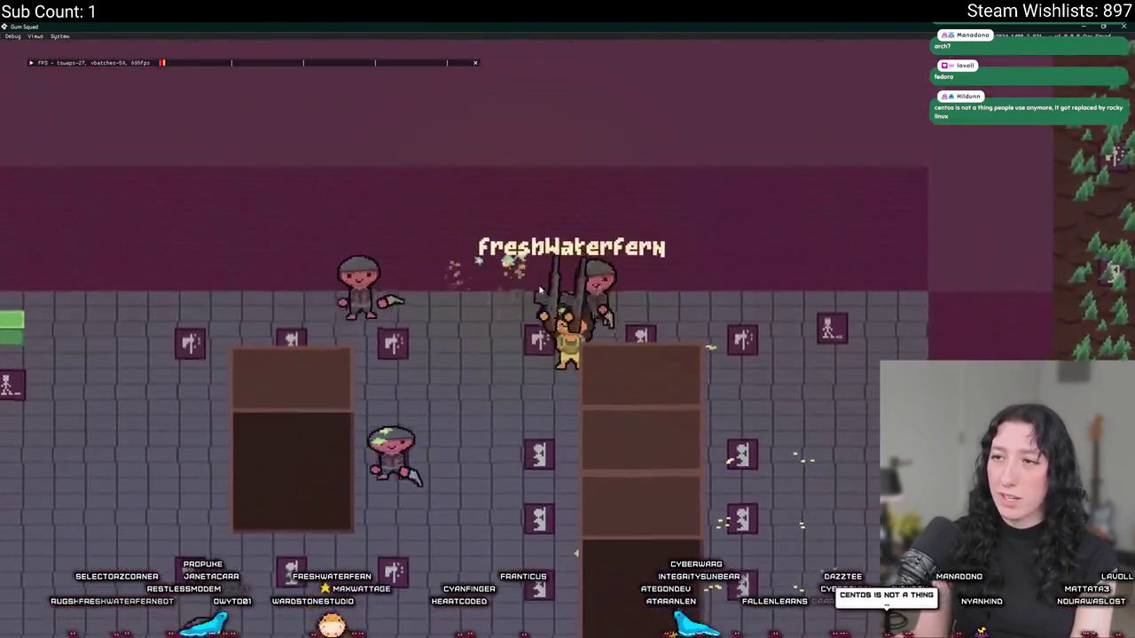
pyautogui.click(551, 320)
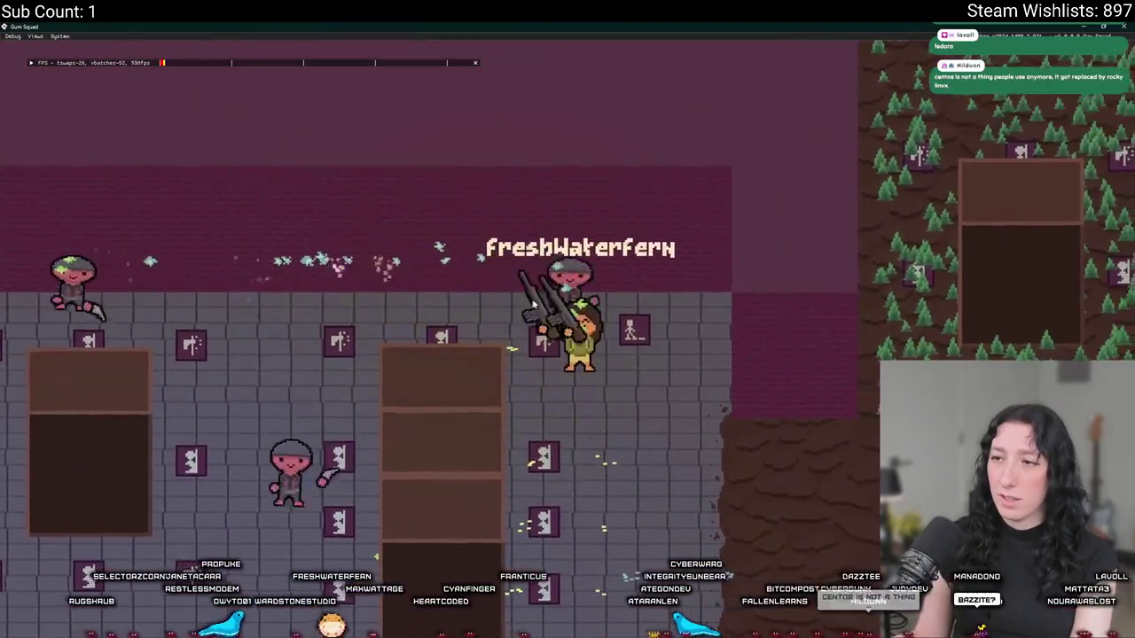
pyautogui.press('s')
pyautogui.press('s')
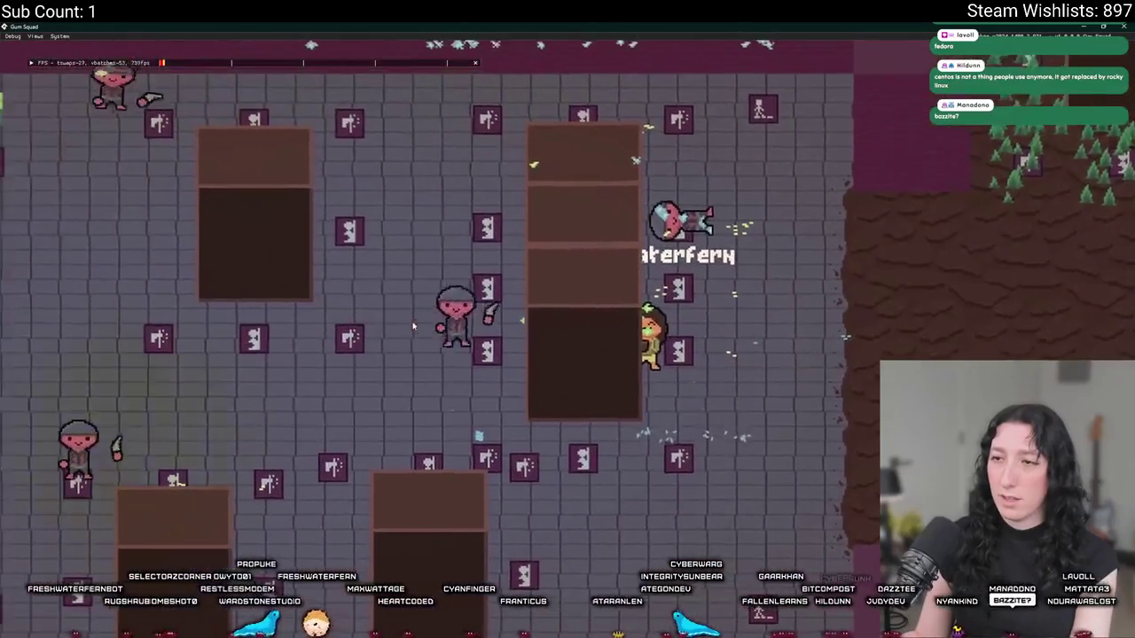
pyautogui.click(402, 317)
pyautogui.press('w')
pyautogui.press('d')
pyautogui.click(376, 283)
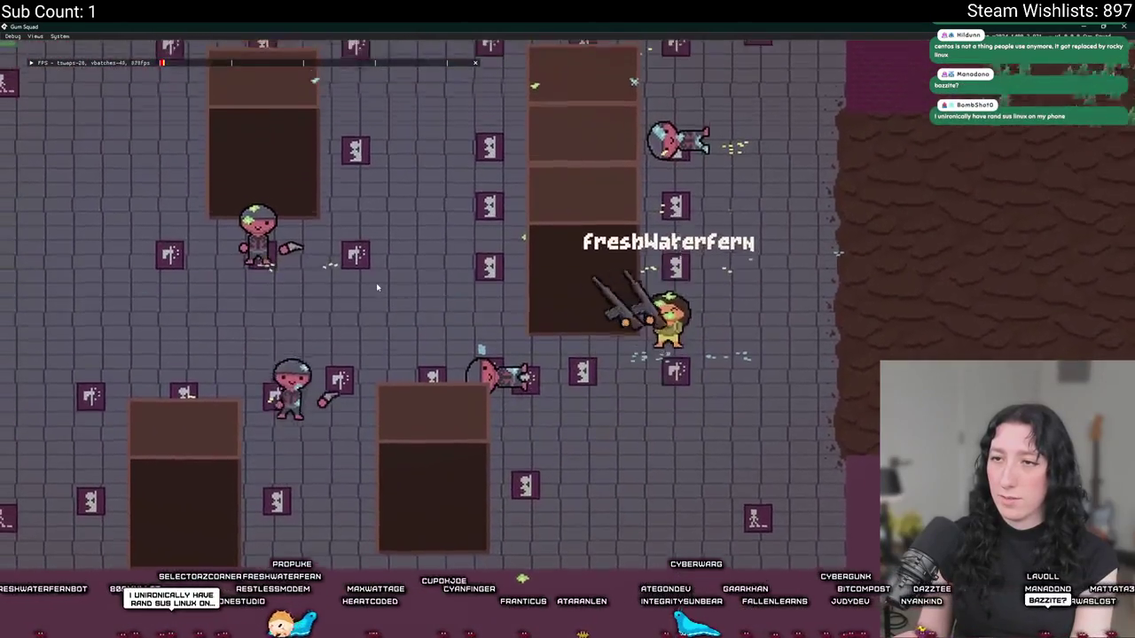
pyautogui.press('w')
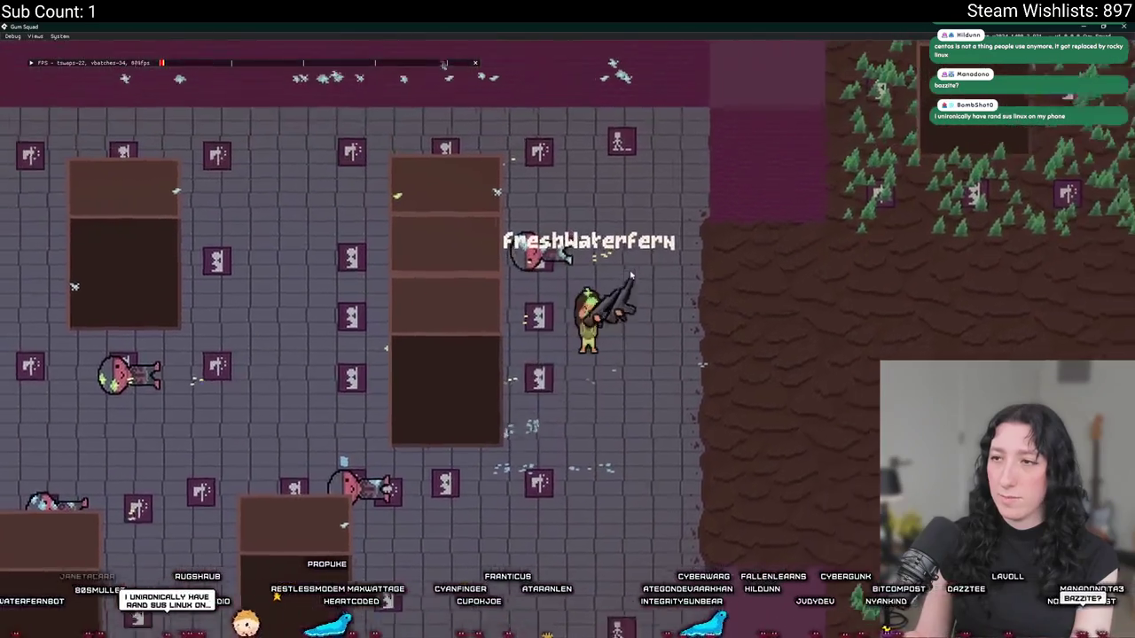
pyautogui.press('s')
pyautogui.press('a')
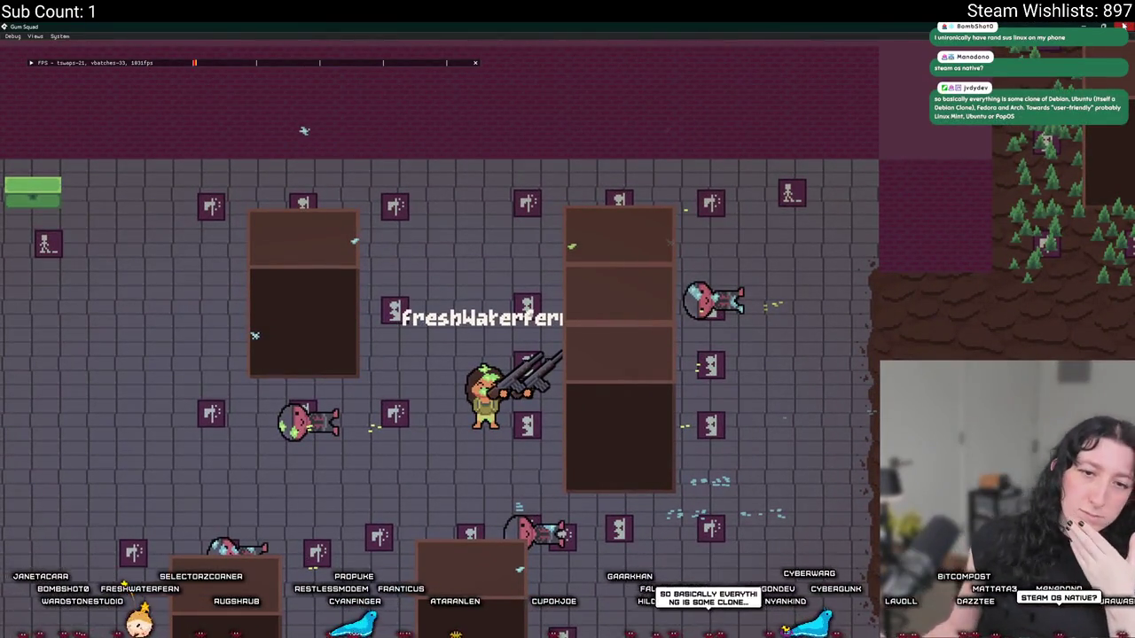
pyautogui.click(1123, 25)
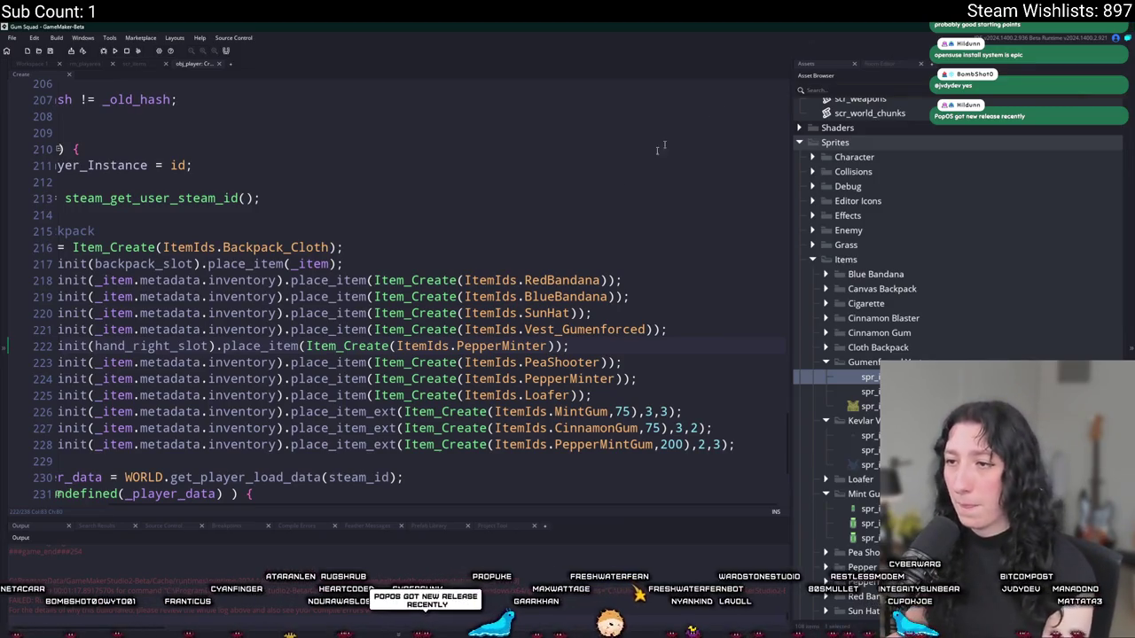
# - Add place_item(Item_Create(ItemIds.Vest_Gumenforced)) to the backpack inventory and switch to Aseprite
pyautogui.press('Up')
pyautogui.press('Up')
pyautogui.press('Up')
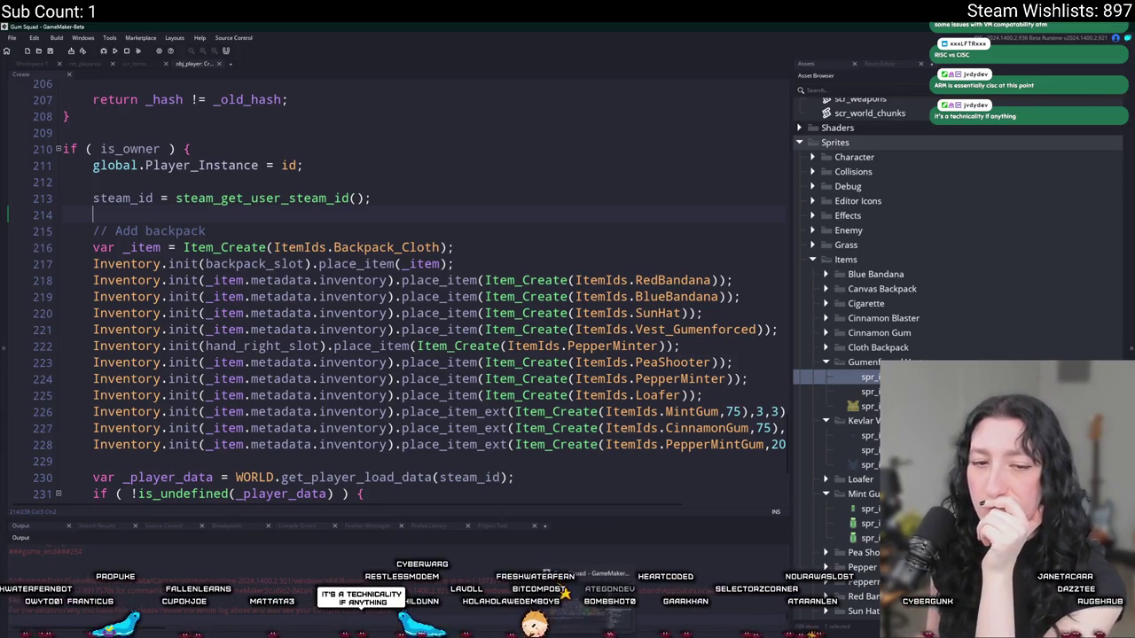
pyautogui.hotkey('alt', 'Tab')
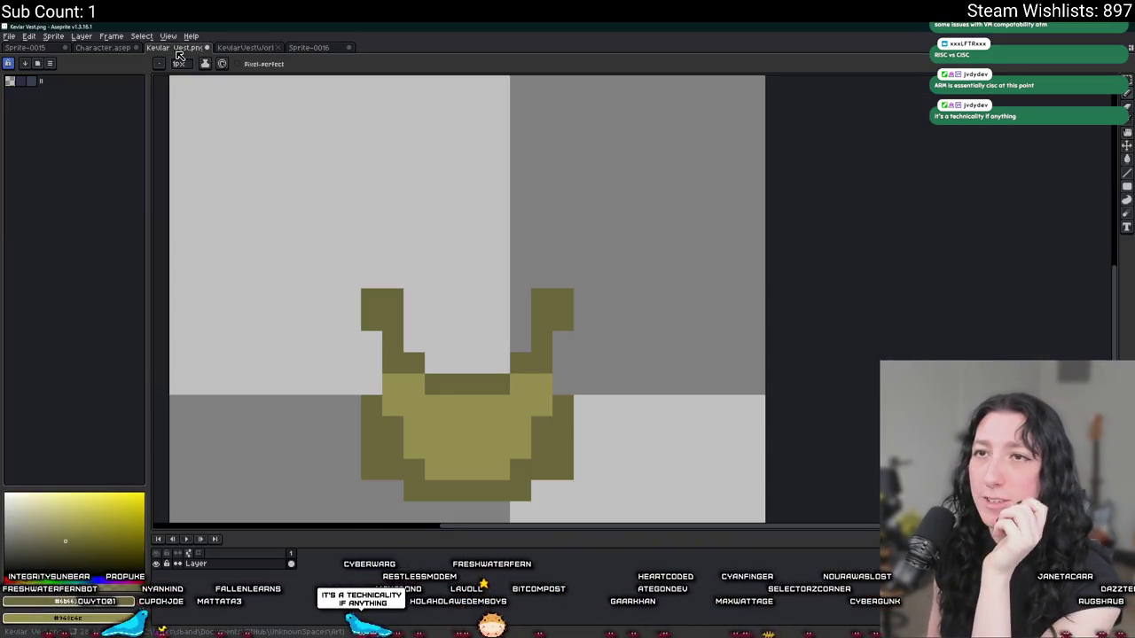
# - Compare the Sprite-0015 vest drawing with Character.aseprite and undo the recent layer visibility changes
pyautogui.click(108, 50)
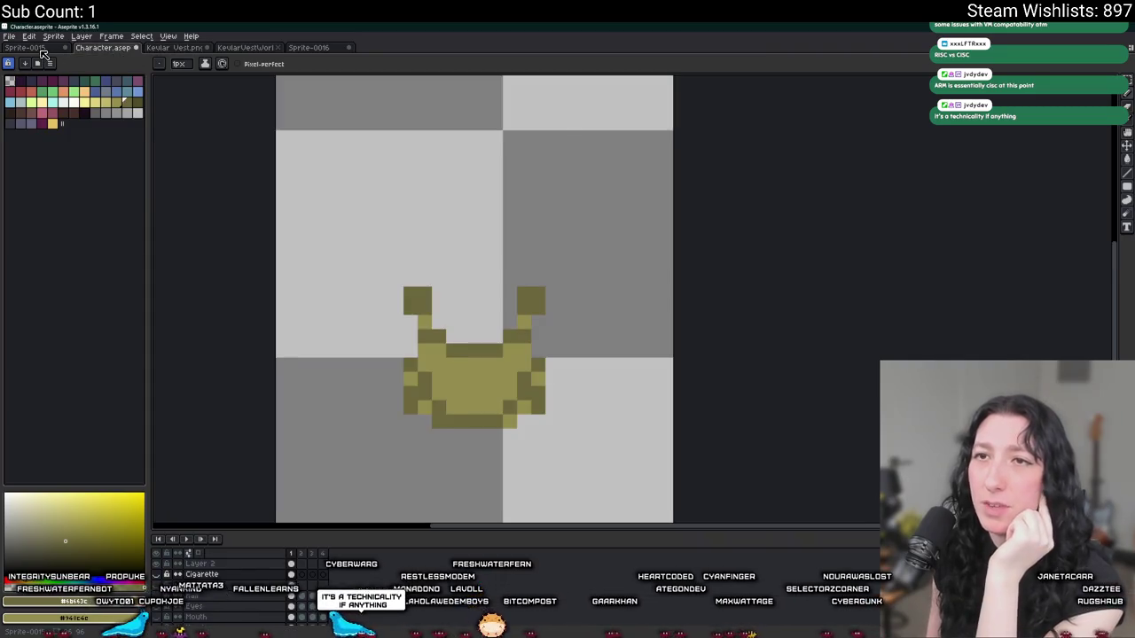
pyautogui.click(42, 50)
pyautogui.scroll(-1, 226, 184)
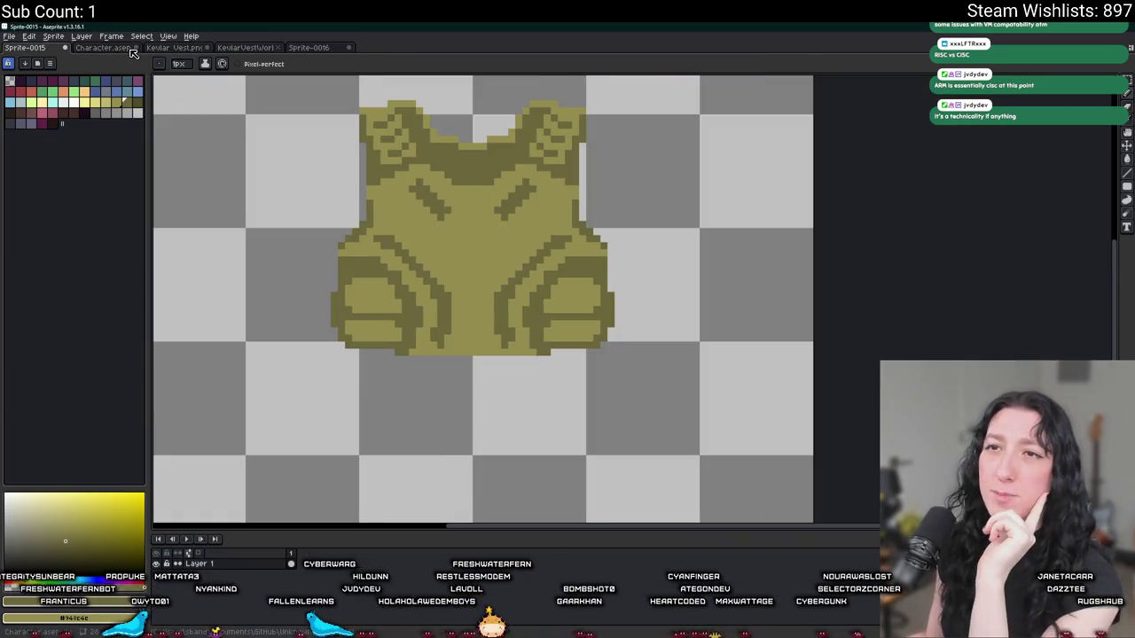
pyautogui.click(128, 49)
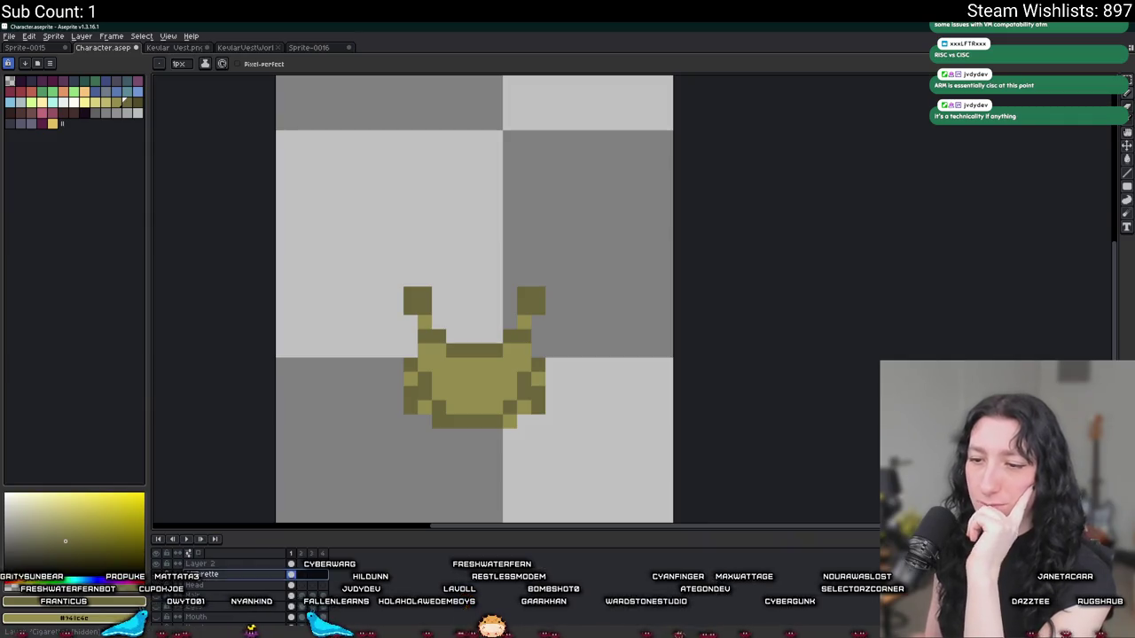
pyautogui.hotkey('ctrl', 'z')
pyautogui.hotkey('ctrl', 'z')
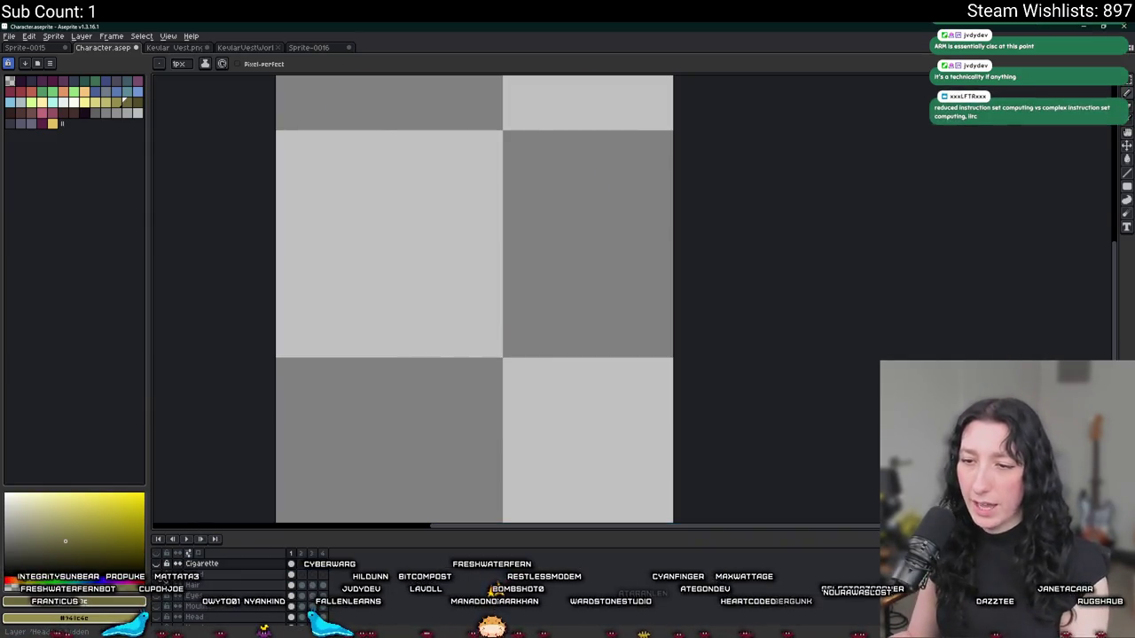
# - Hide the Hair and Pants layers, show Feet and Shoes, and check shoe frames 1 and 2
pyautogui.click(159, 576)
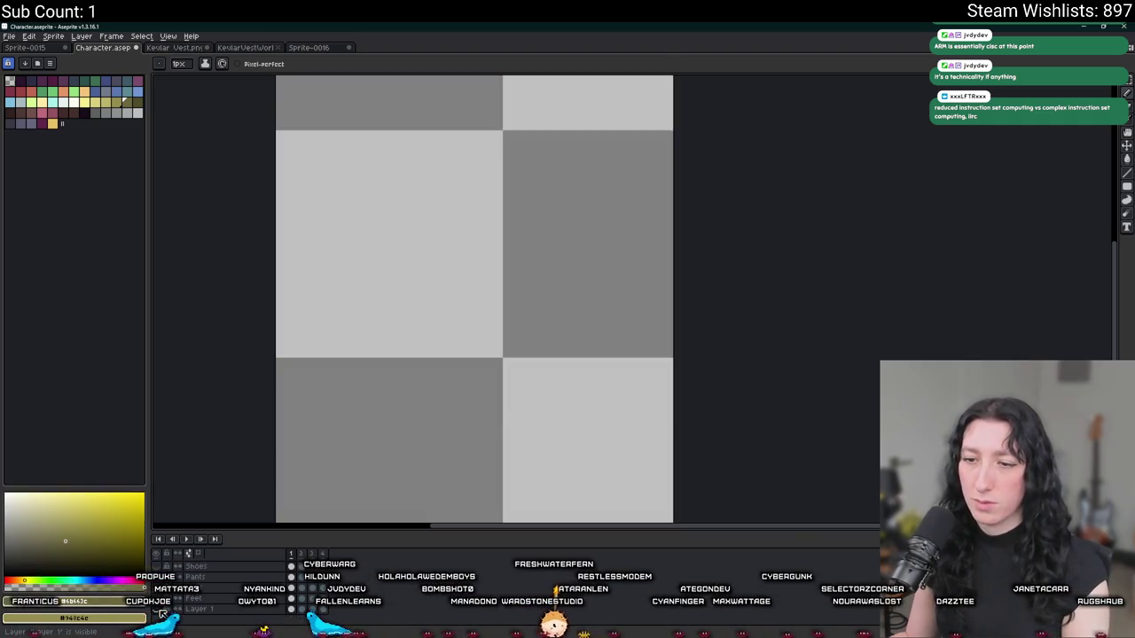
pyautogui.click(157, 599)
pyautogui.click(157, 587)
pyautogui.click(157, 587)
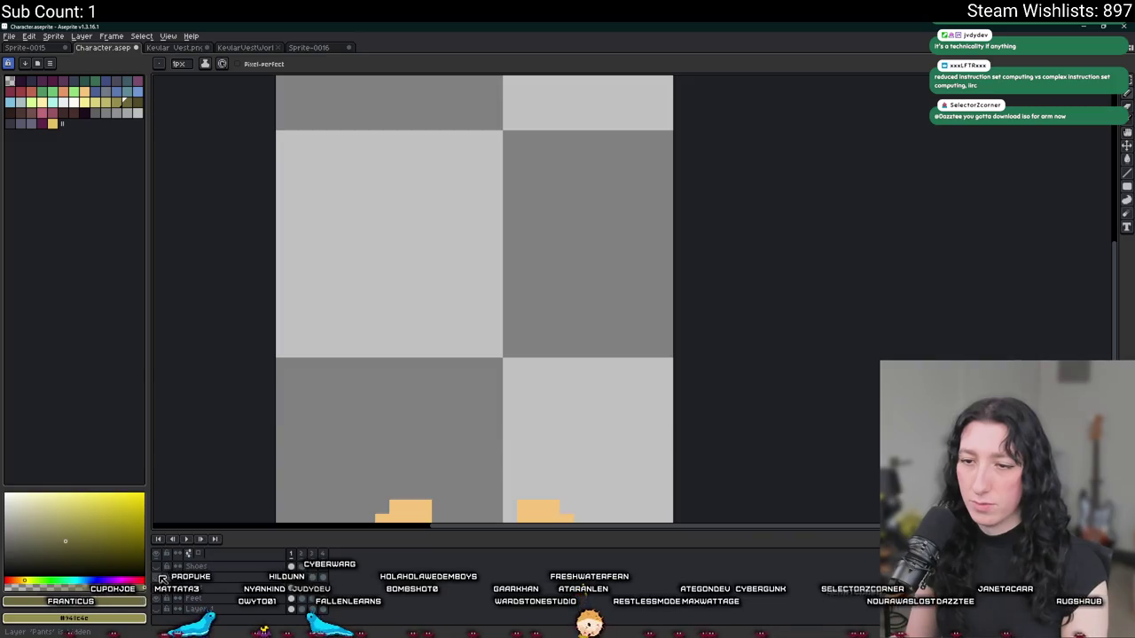
pyautogui.click(157, 567)
pyautogui.click(304, 566)
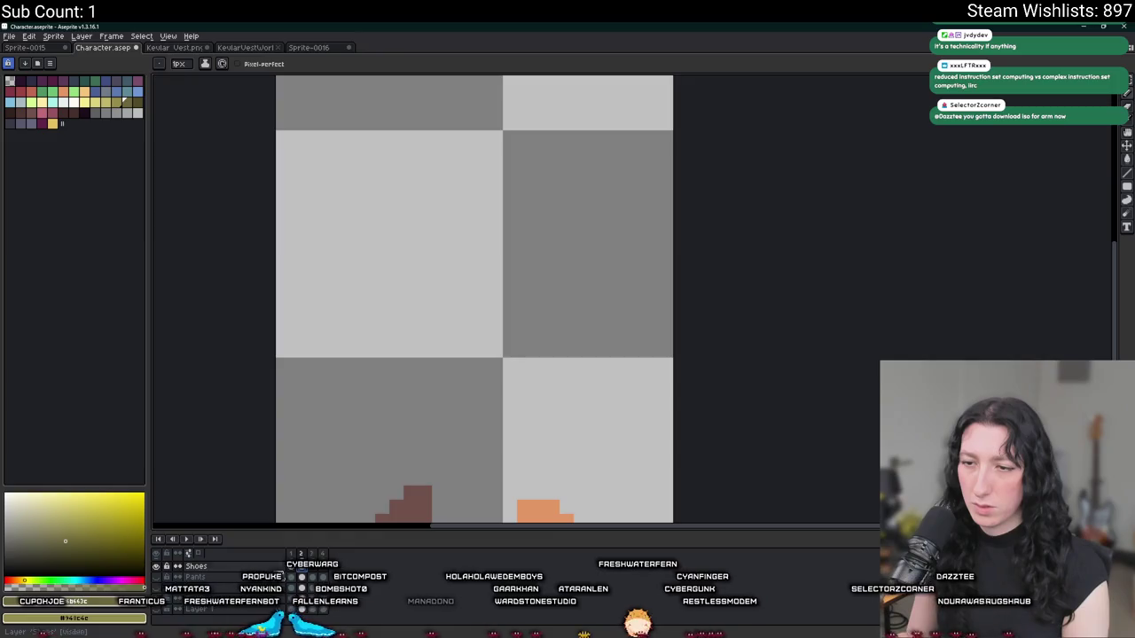
pyautogui.click(294, 567)
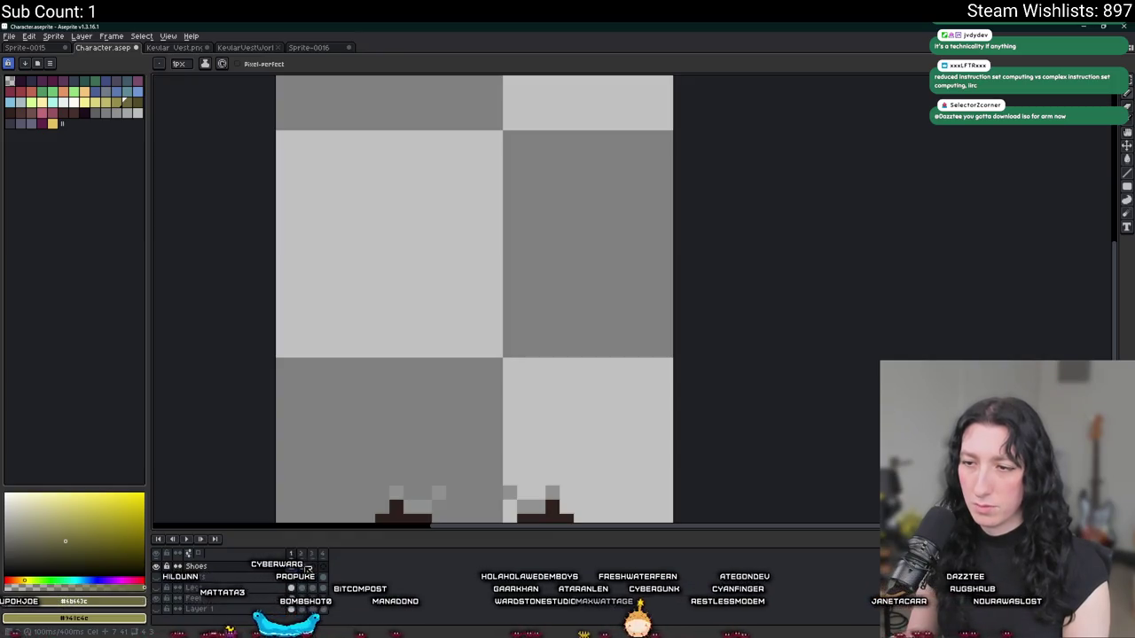
pyautogui.scroll(-2, 324, 421)
pyautogui.hotkey('alt', 'Tab')
pyautogui.hotkey('alt', 'Tab')
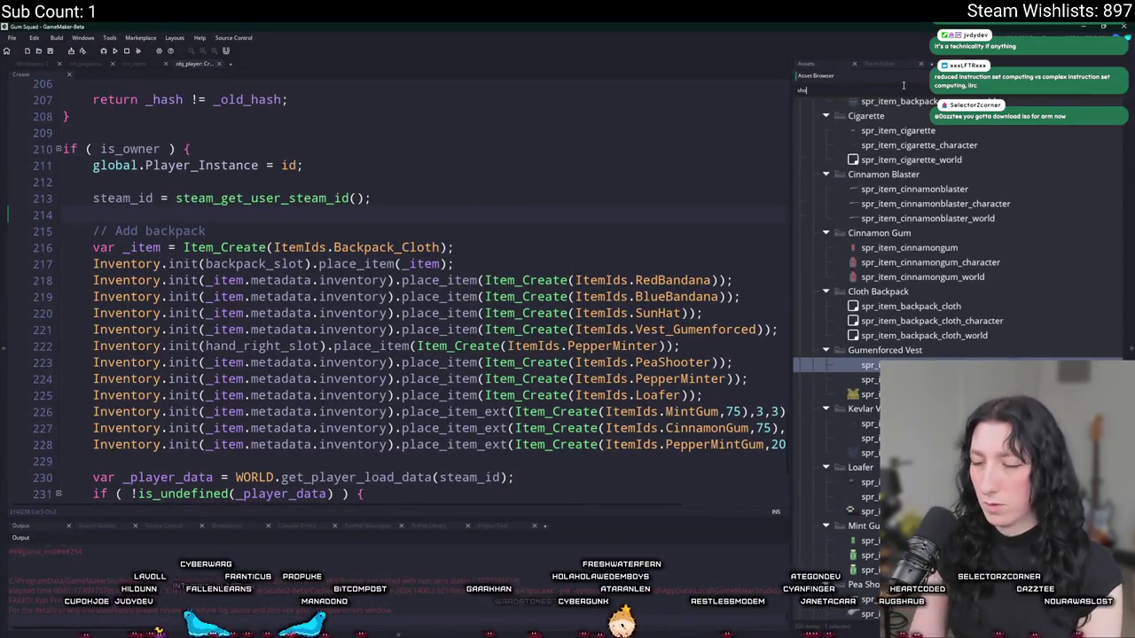
pyautogui.press('BackSpace')
pyautogui.press('BackSpace')
pyautogui.press('BackSpace')
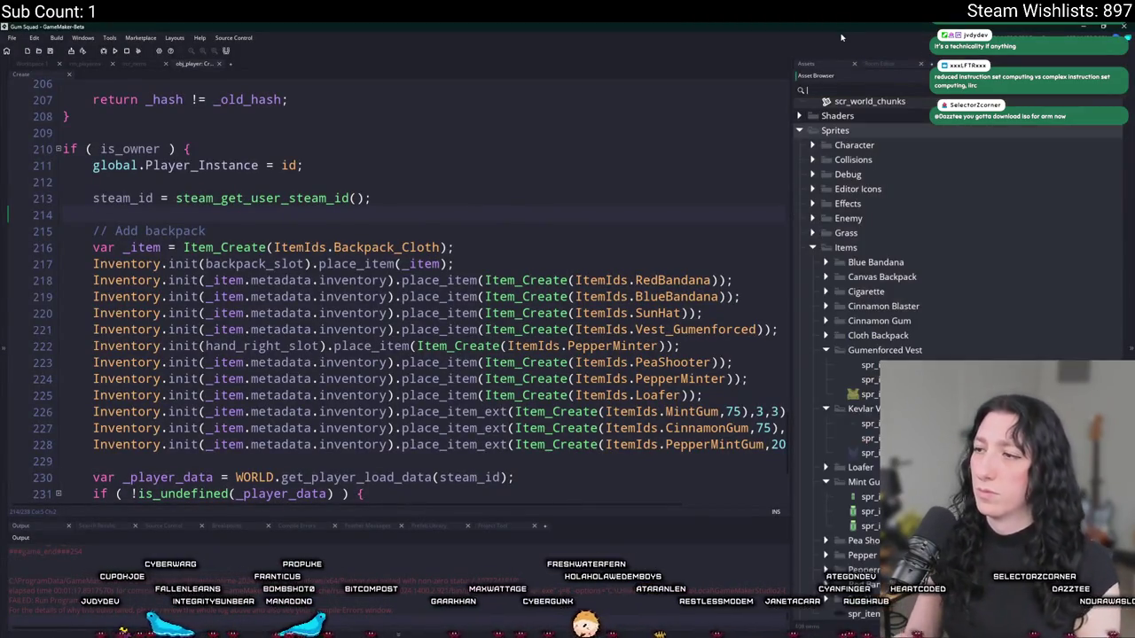
pyautogui.scroll(-2, 917, 249)
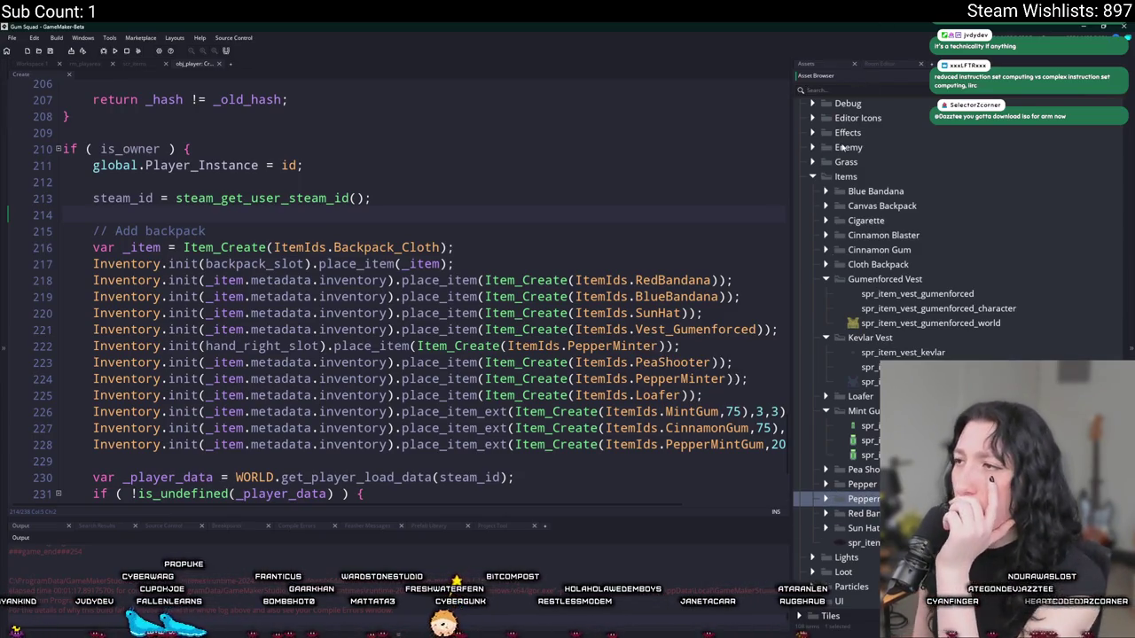
pyautogui.scroll(1, 832, 281)
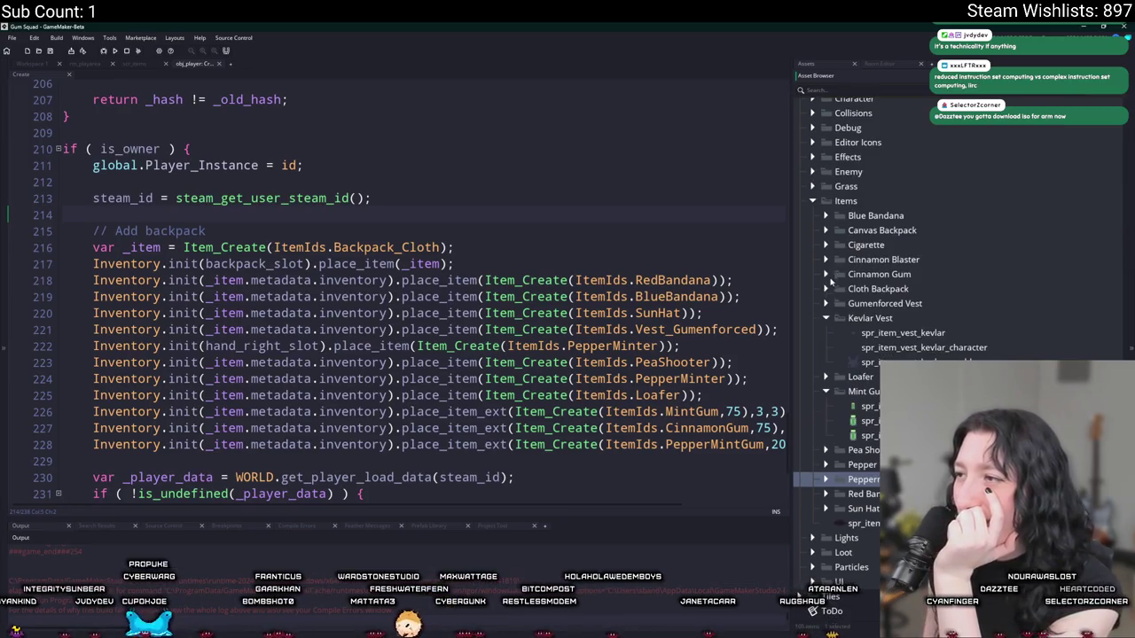
pyautogui.click(828, 362)
pyautogui.click(827, 304)
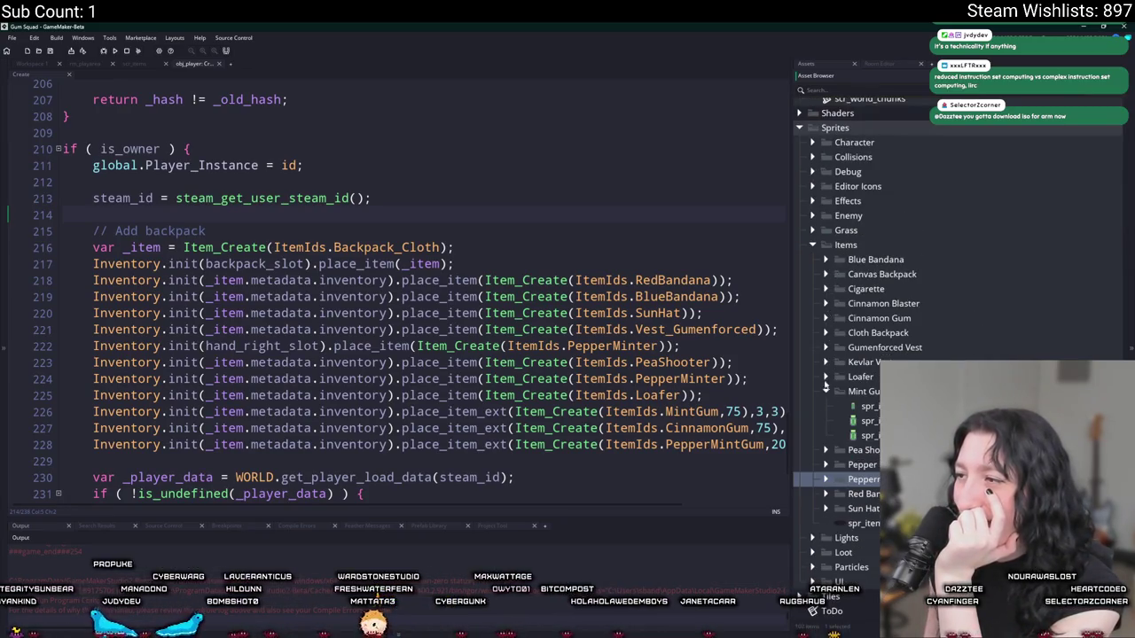
pyautogui.scroll(3, 827, 392)
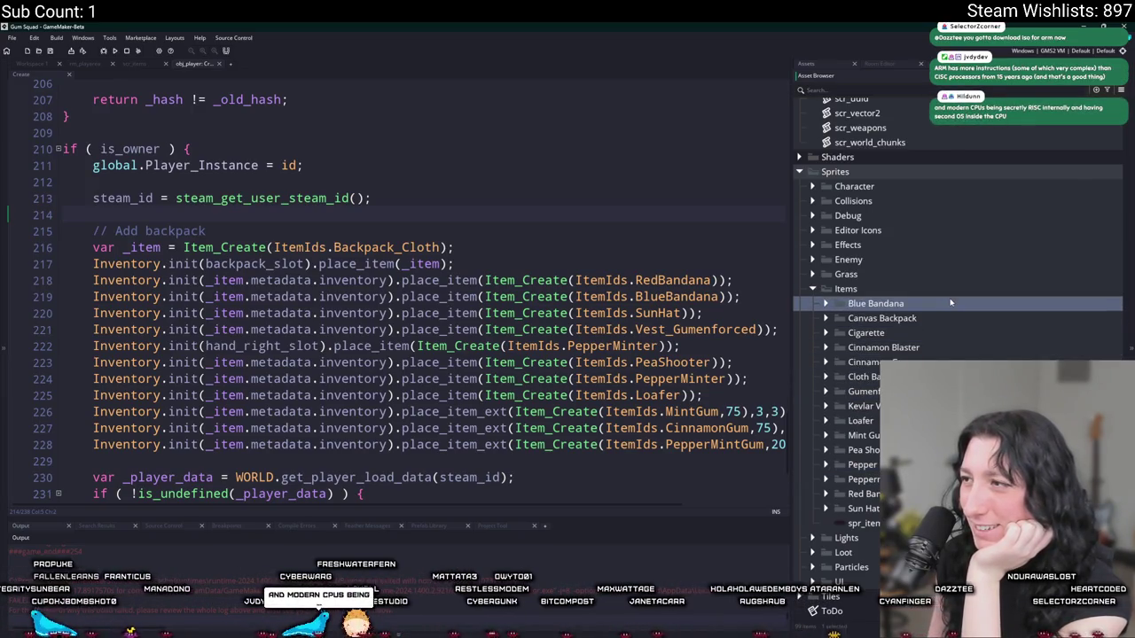
pyautogui.click(812, 188)
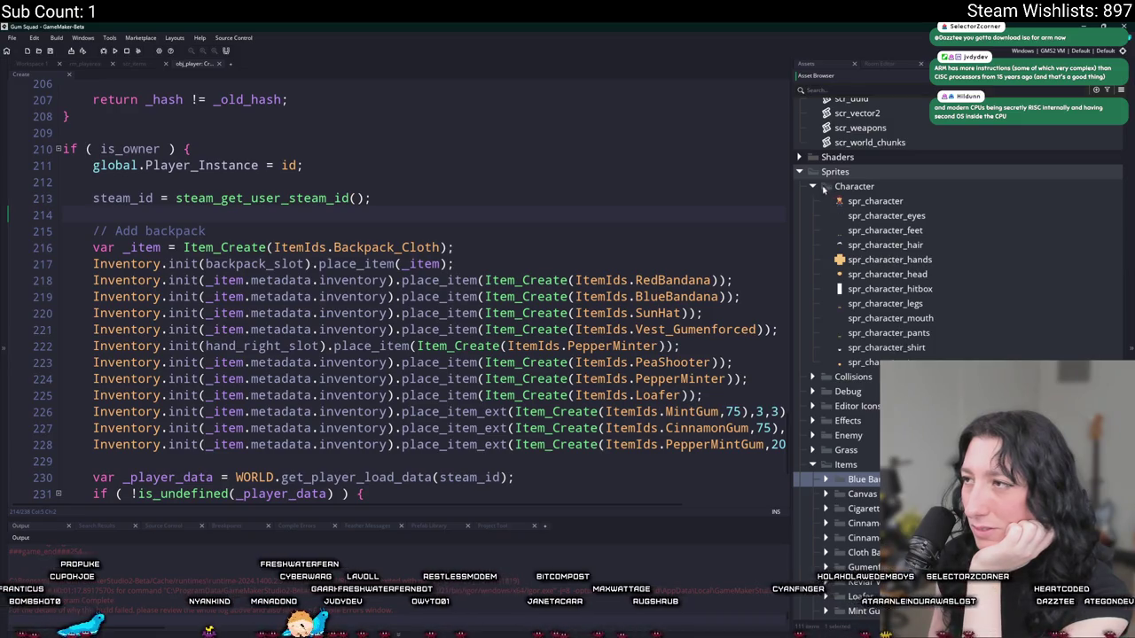
pyautogui.click(814, 186)
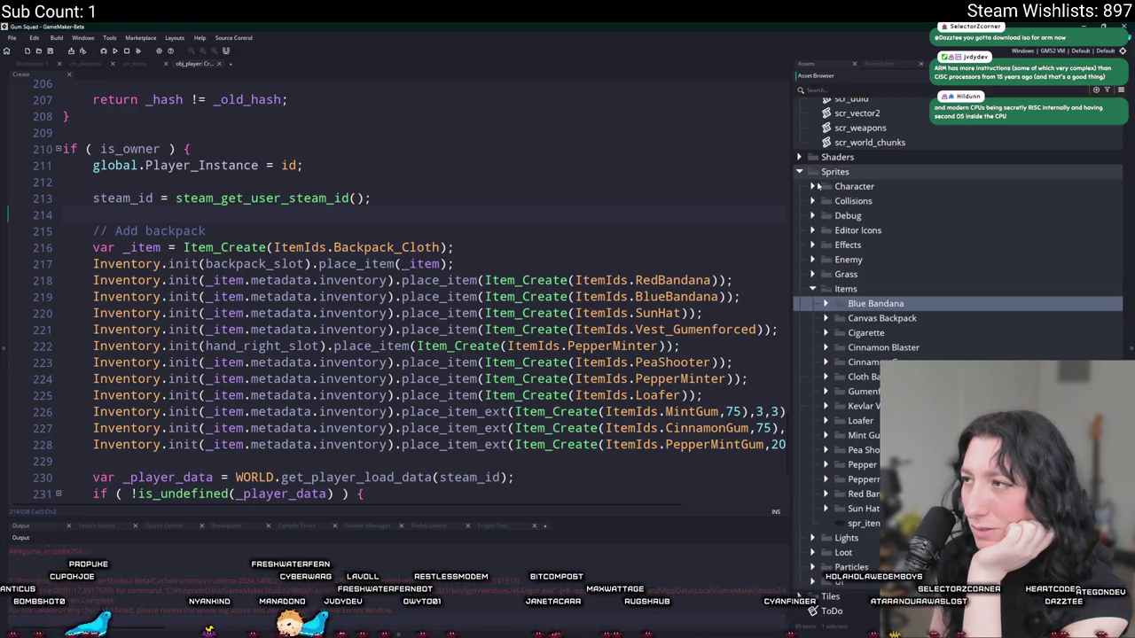
pyautogui.click(861, 335)
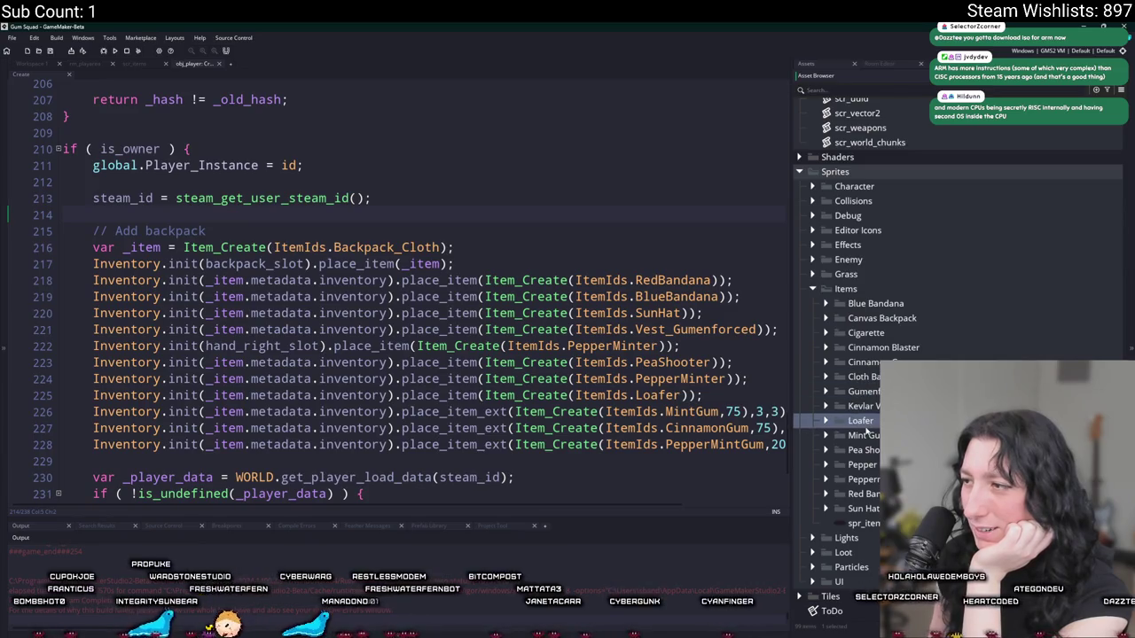
pyautogui.click(826, 422)
pyautogui.doubleClick(869, 436)
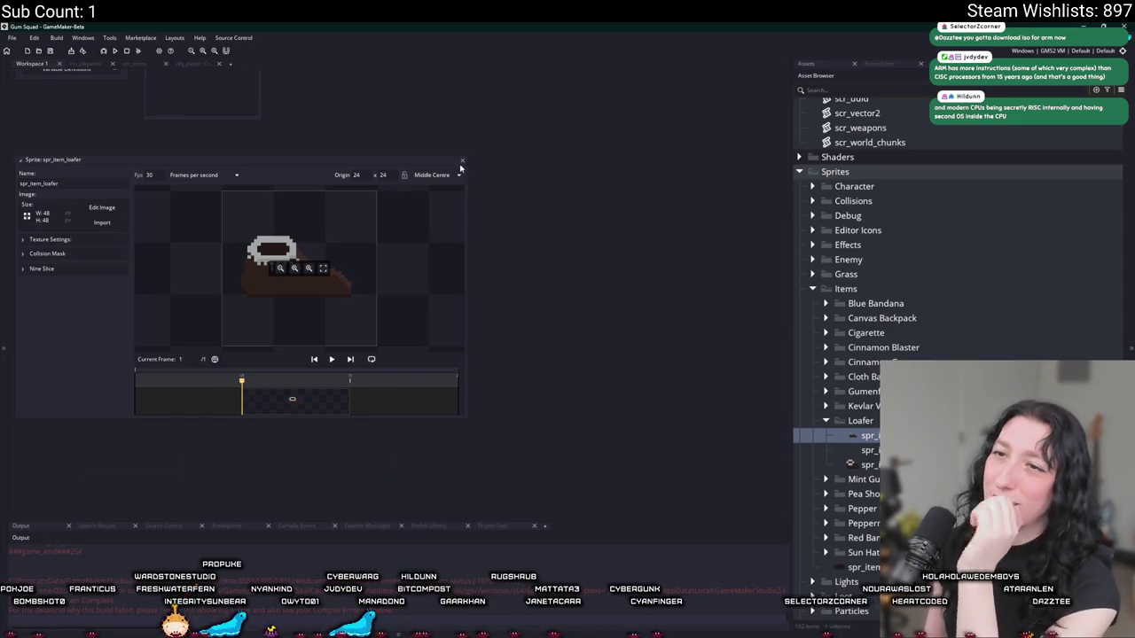
# - Close the spr_item_loafer sprite editor, leaving an empty workspace
pyautogui.click(463, 162)
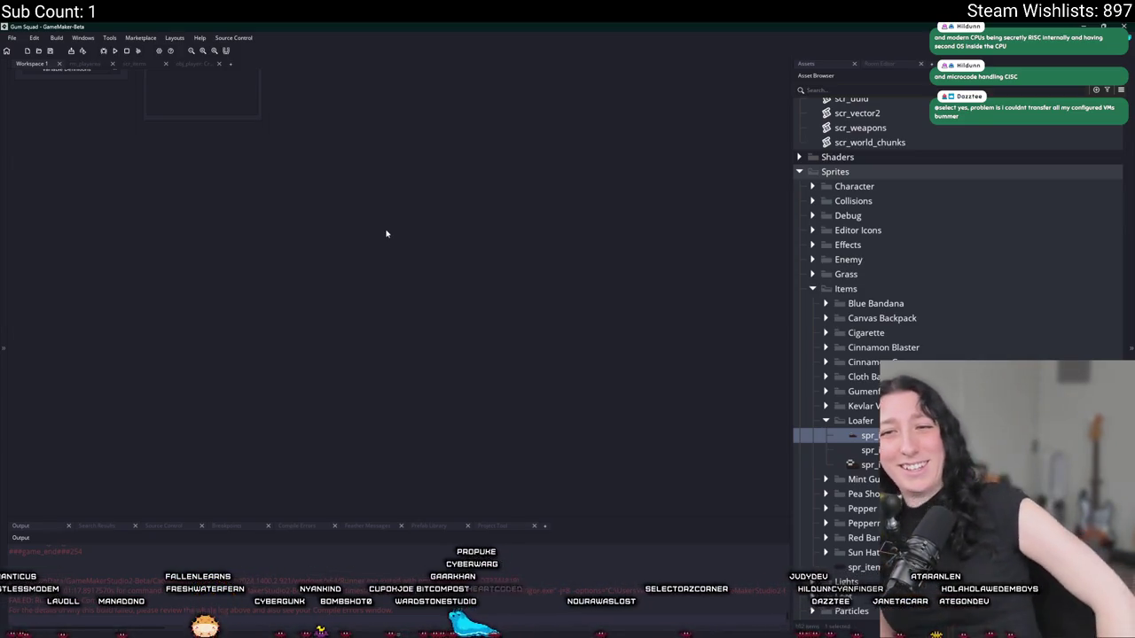
# - Collapse the Loafer and Items folders, then open and collapse spr_character_eyes under Character
pyautogui.click(826, 421)
pyautogui.click(829, 513)
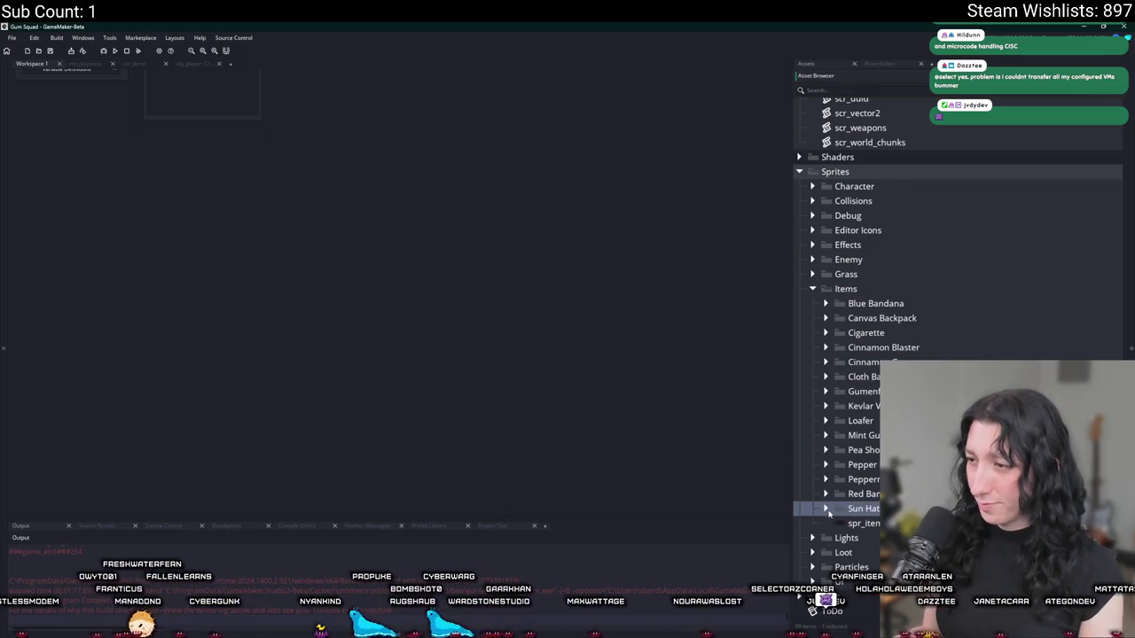
pyautogui.click(814, 289)
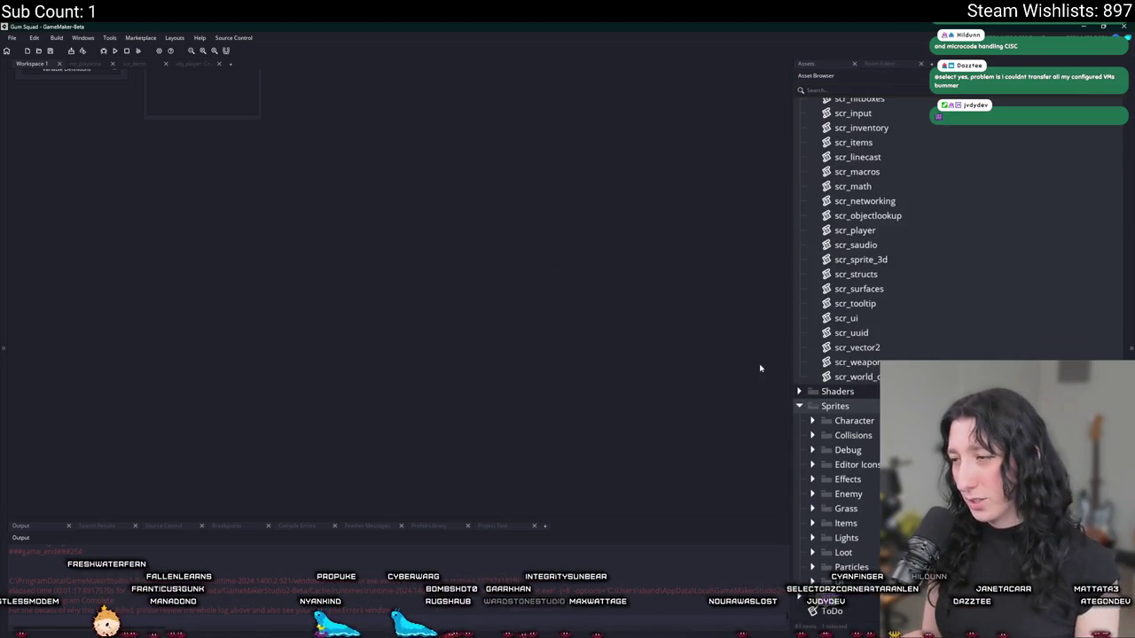
pyautogui.click(812, 422)
pyautogui.doubleClick(850, 450)
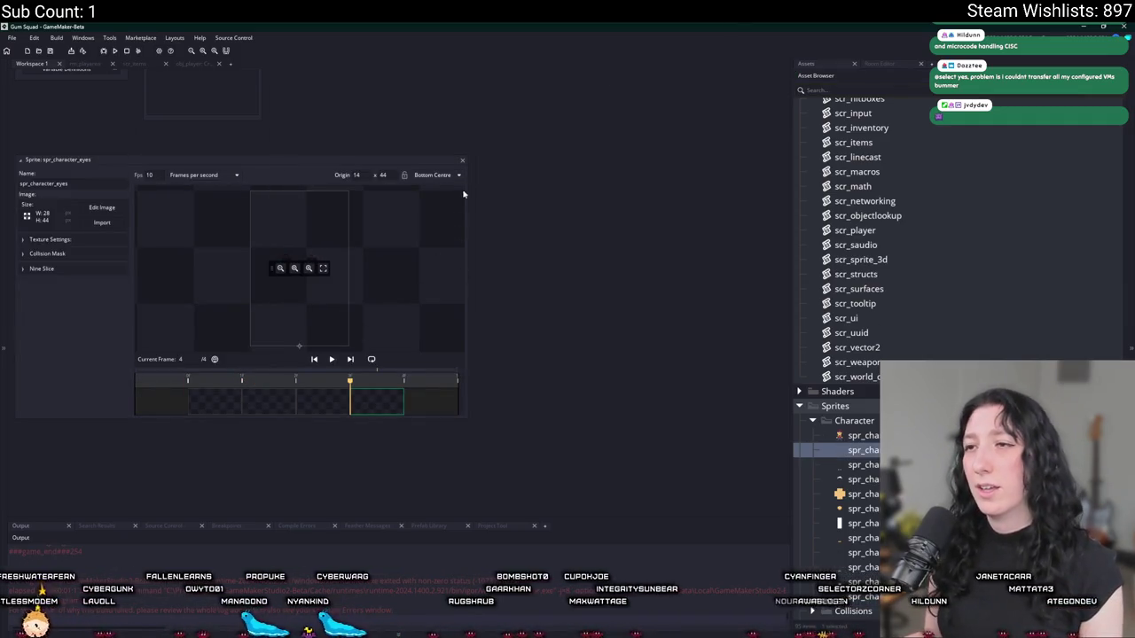
pyautogui.click(462, 162)
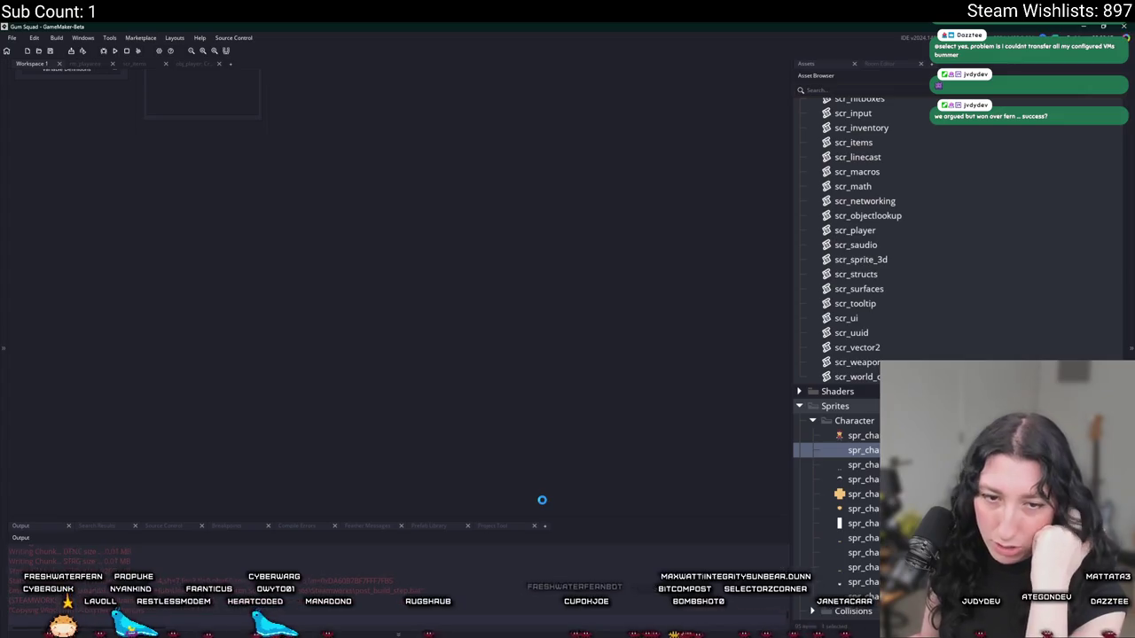
# - Host a lobby in the maximised game, walk around, confirm the vest in the inventory, then exit
pyautogui.click(544, 311)
pyautogui.moveTo(568, 182); pyautogui.dragTo(621, 25)
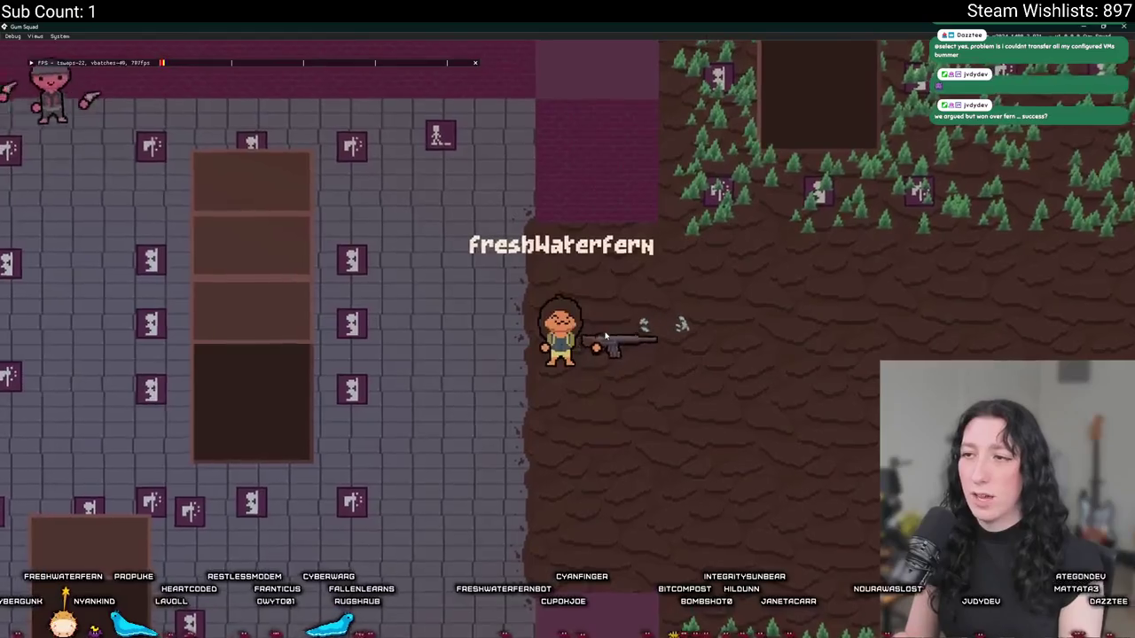
pyautogui.press('w')
pyautogui.press('d')
pyautogui.press('Tab')
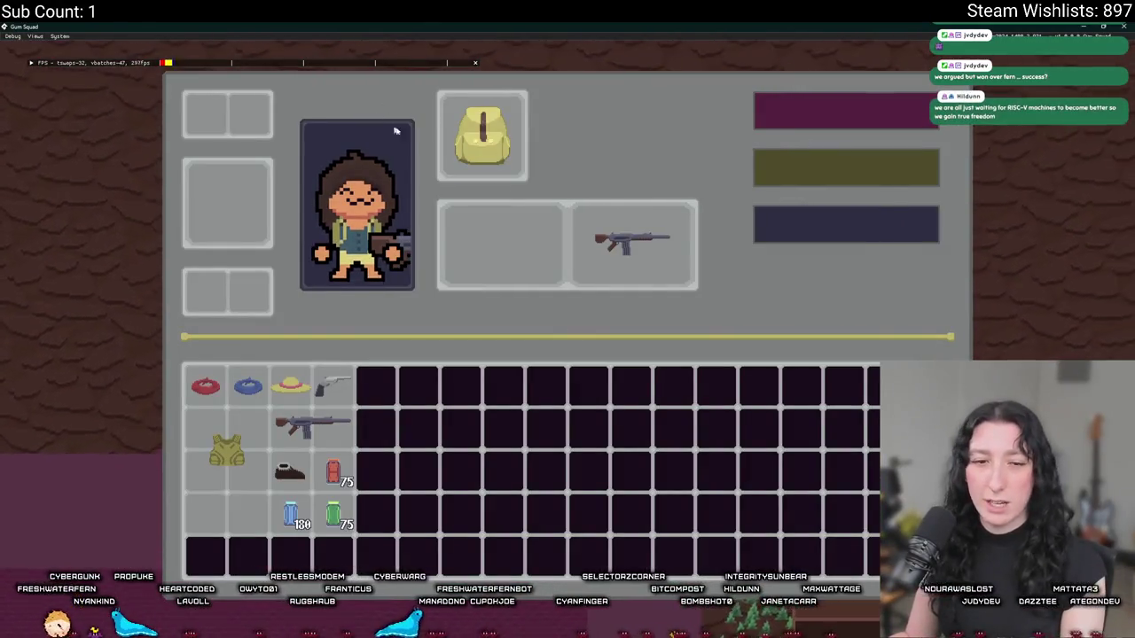
pyautogui.press('Tab')
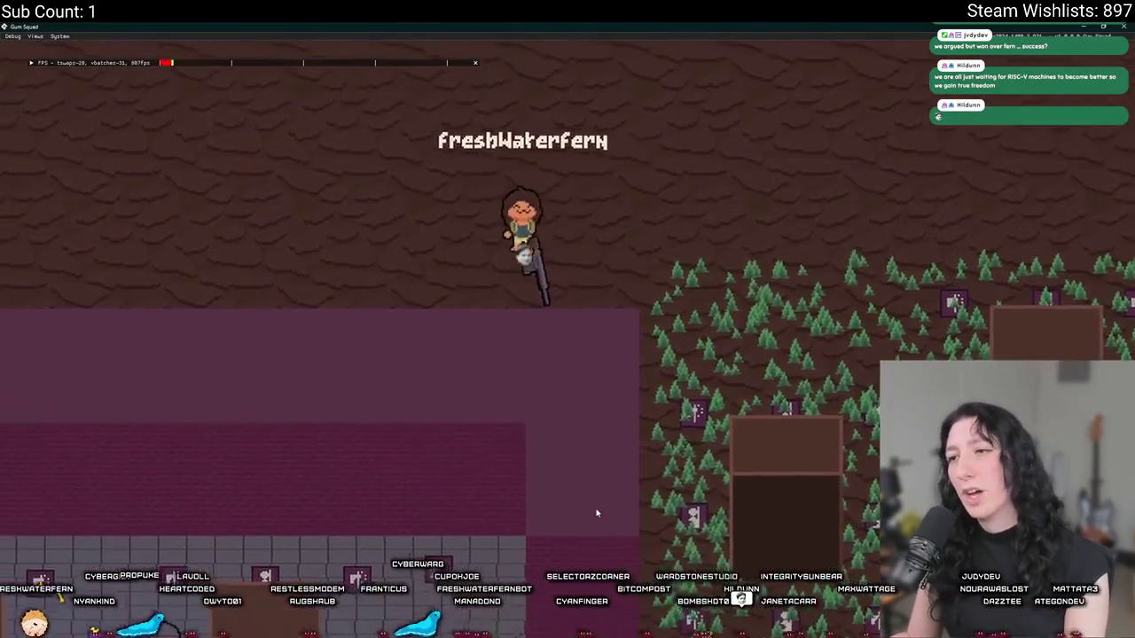
pyautogui.press('a')
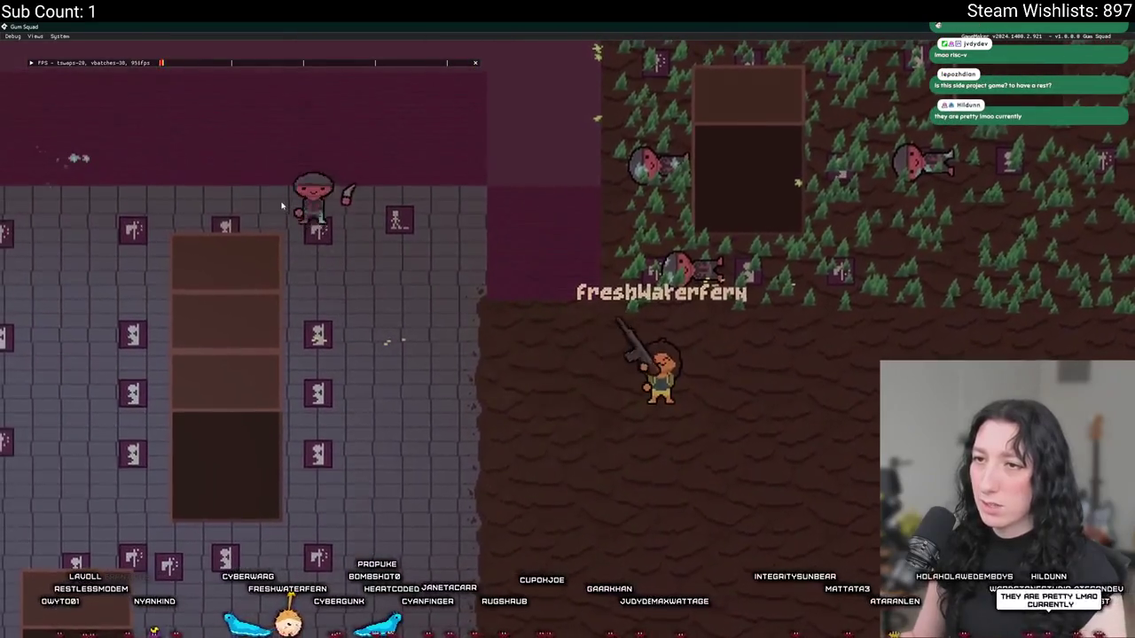
pyautogui.press('Tab')
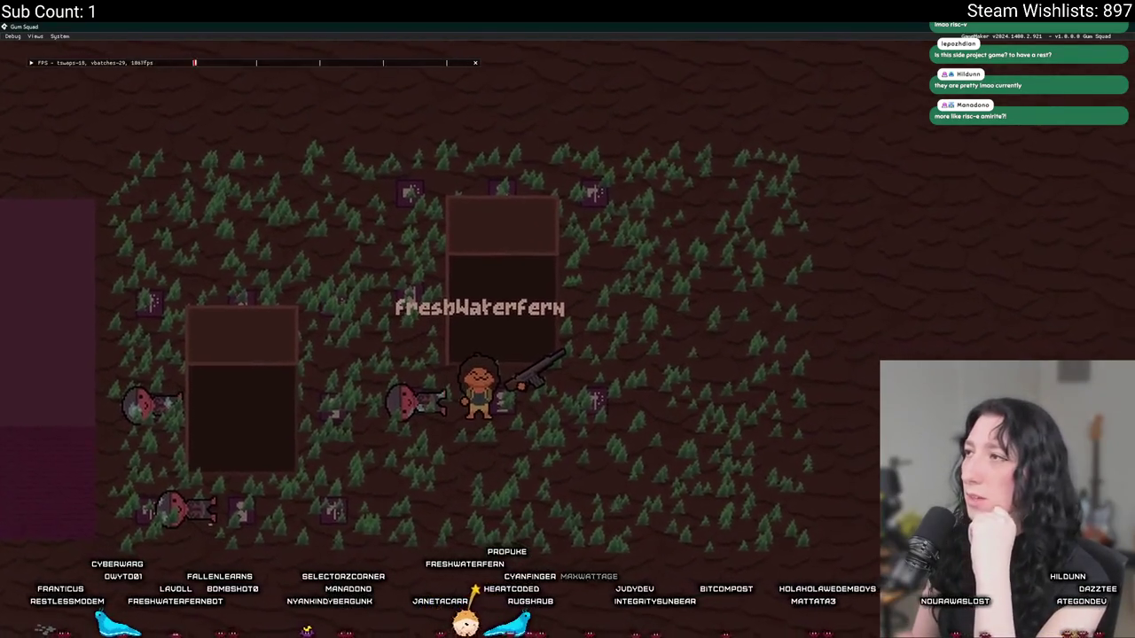
pyautogui.press('Tab')
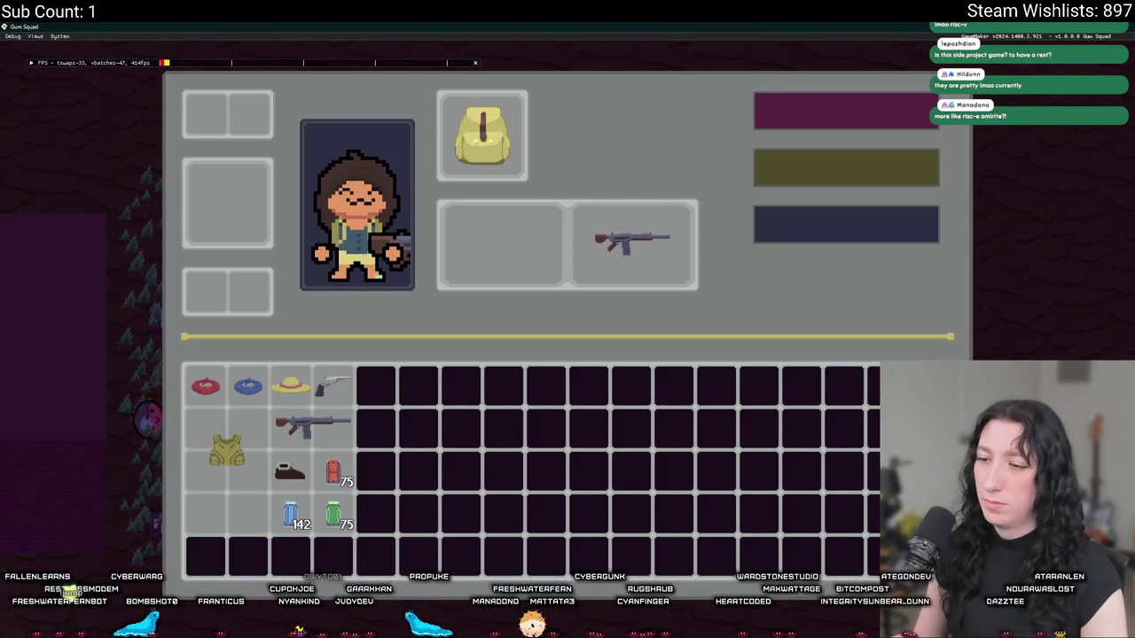
pyautogui.press('Escape')
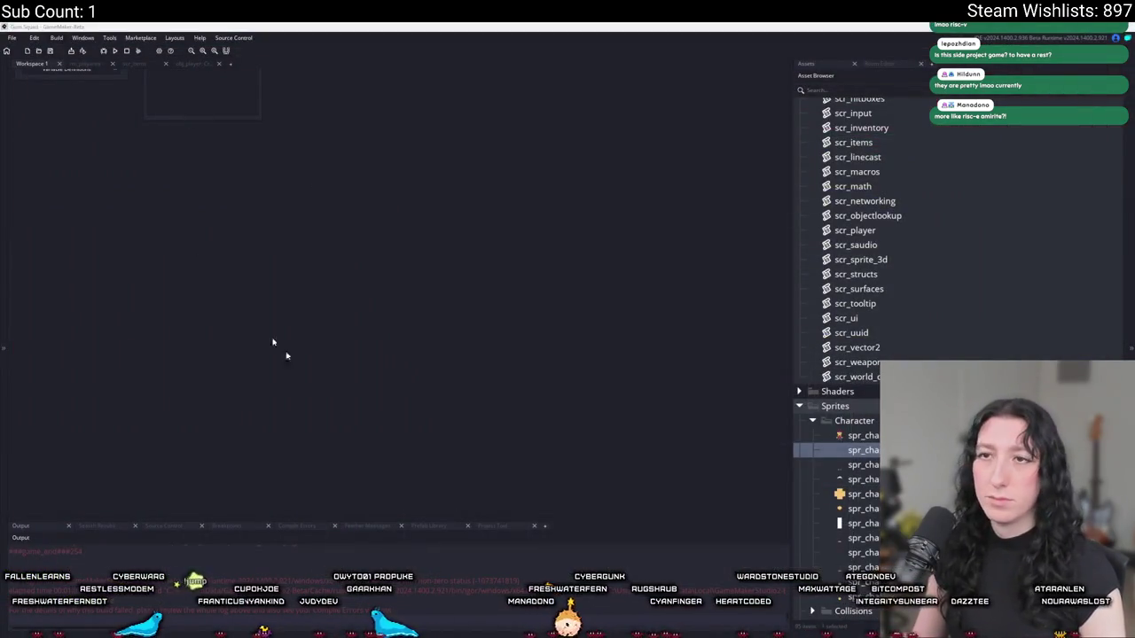
# - Bring Aseprite forward and start opening a file from disk via the File menu
pyautogui.hotkey('alt', 'Tab')
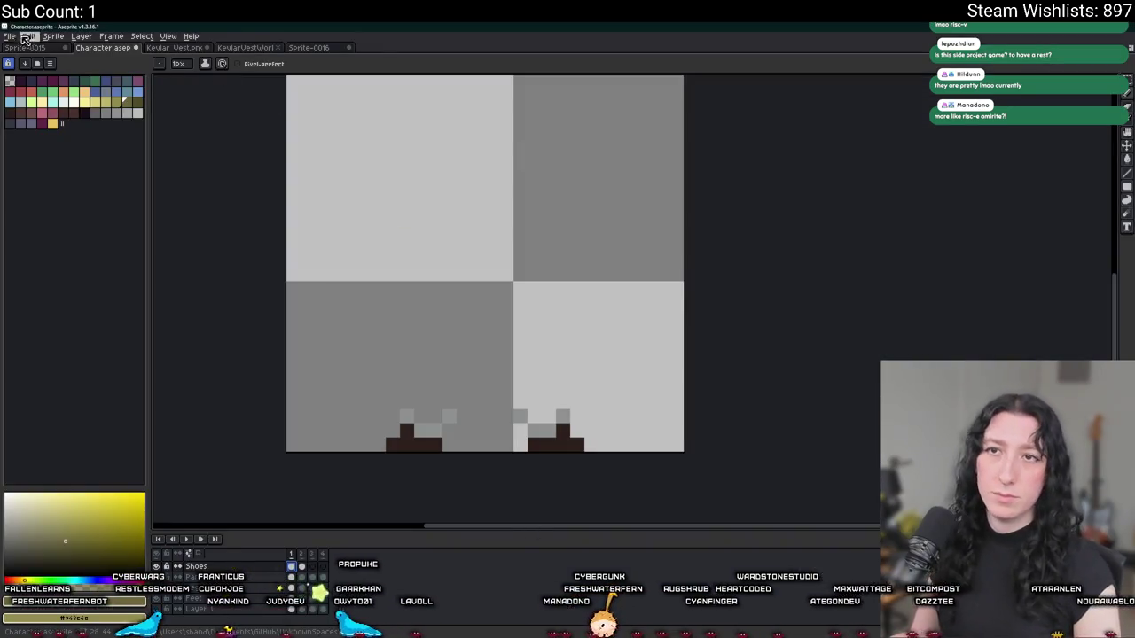
pyautogui.click(9, 35)
pyautogui.moveTo(53, 69)
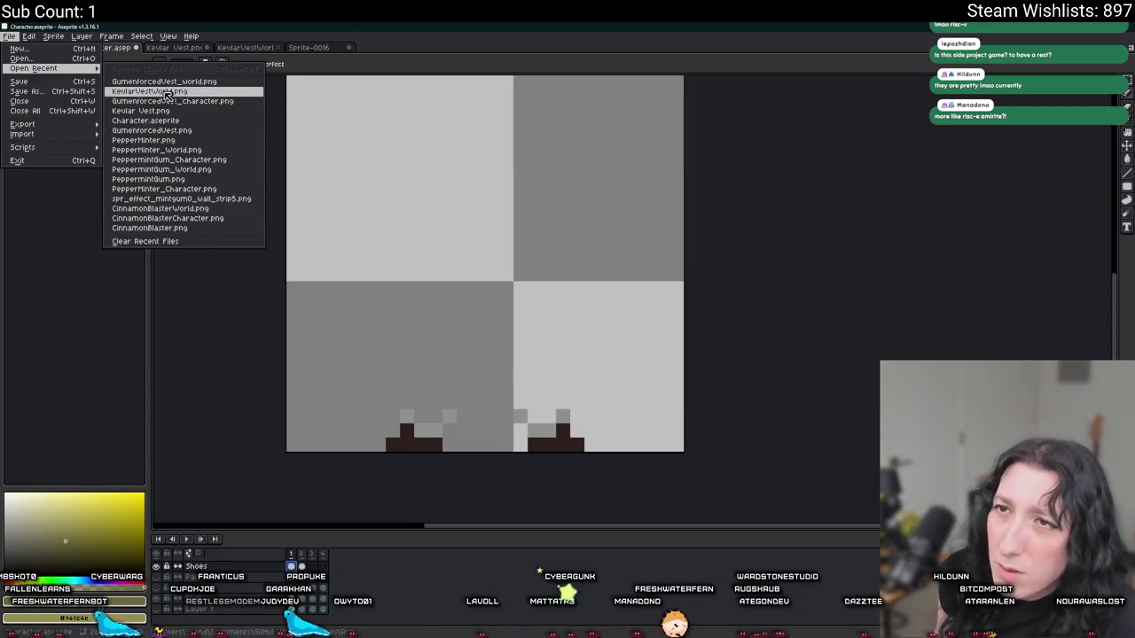
pyautogui.click(35, 60)
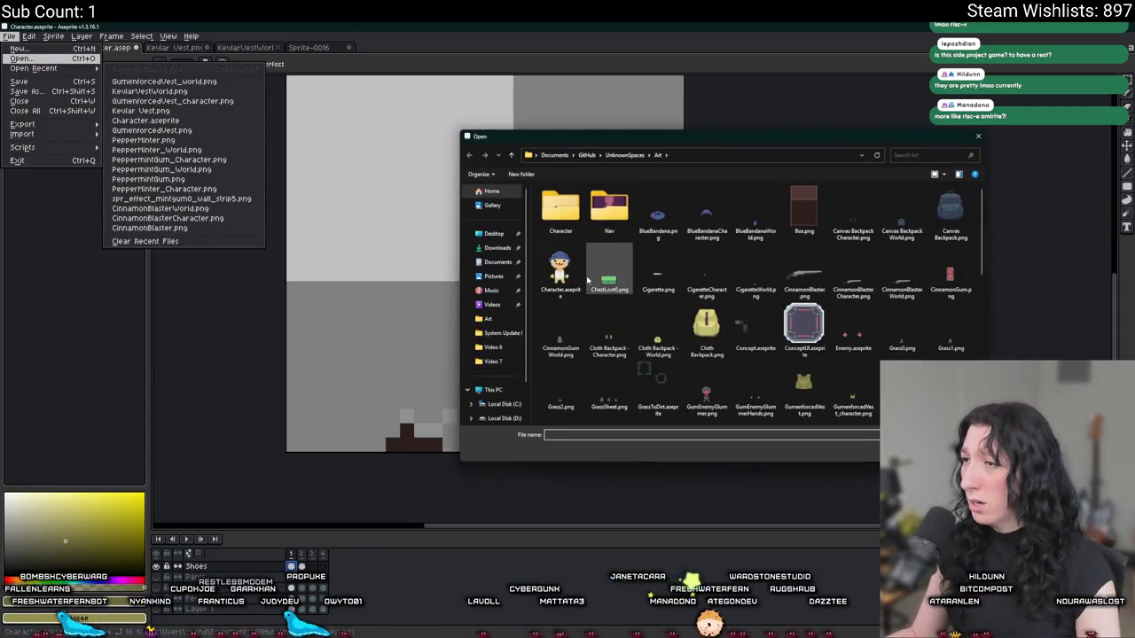
pyautogui.scroll(5, 591, 276)
# - Browse the Art folder and open UIConcept.aseprite, scrolling over the inventory mockup
pyautogui.click(853, 213)
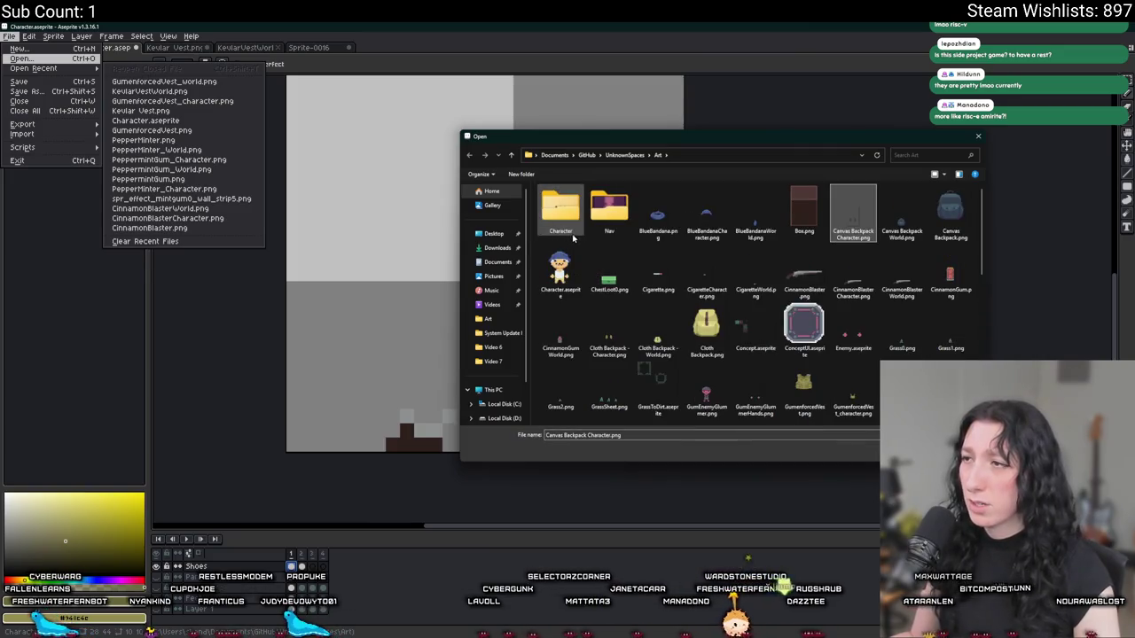
pyautogui.click(902, 213)
pyautogui.click(658, 275)
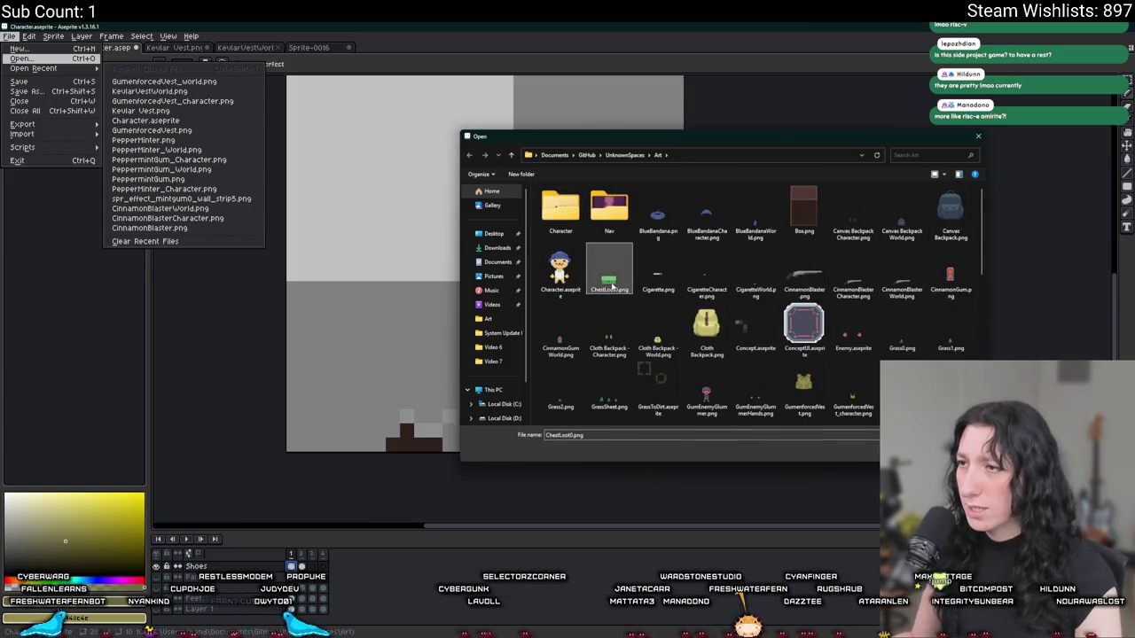
pyautogui.click(896, 297)
pyautogui.scroll(-10, 895, 299)
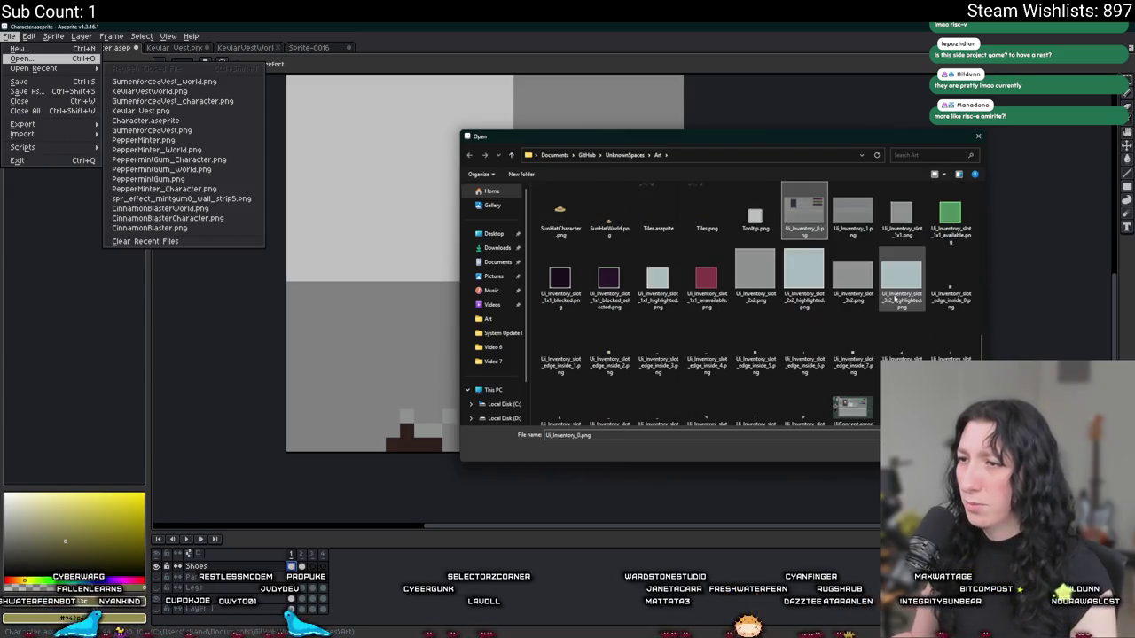
pyautogui.click(805, 213)
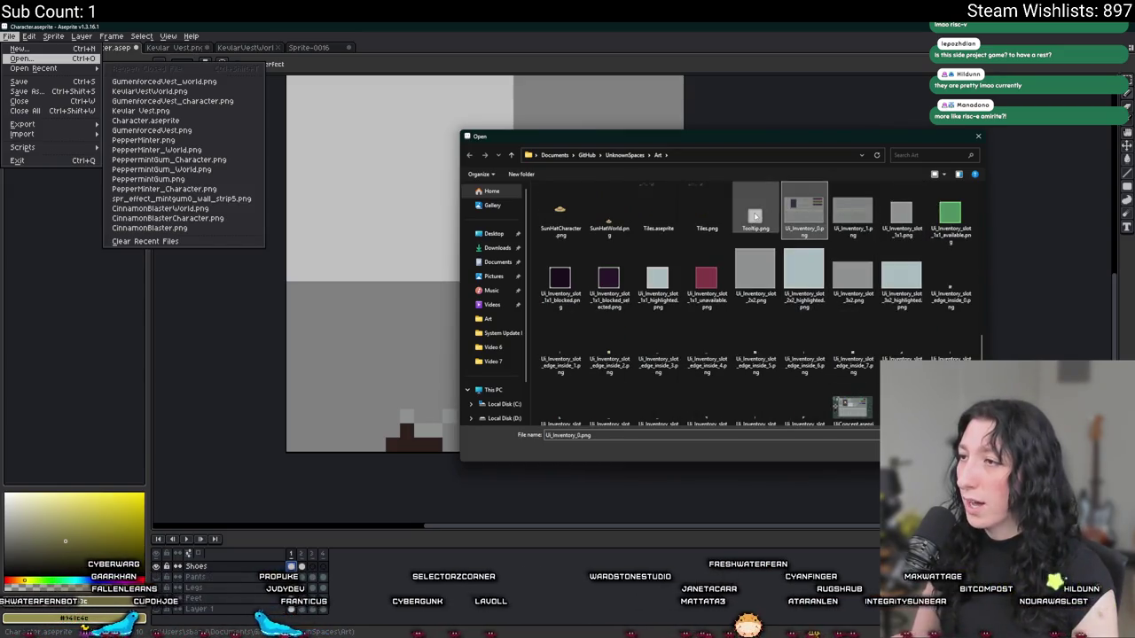
pyautogui.doubleClick(849, 406)
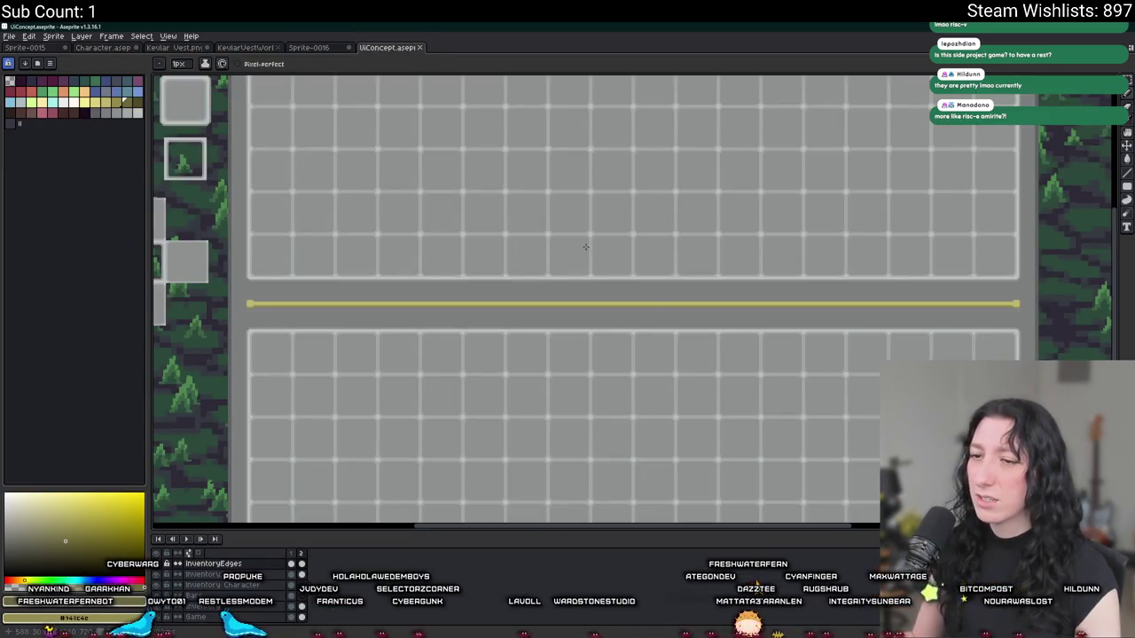
pyautogui.scroll(3, 585, 246)
pyautogui.scroll(-2, 350, 461)
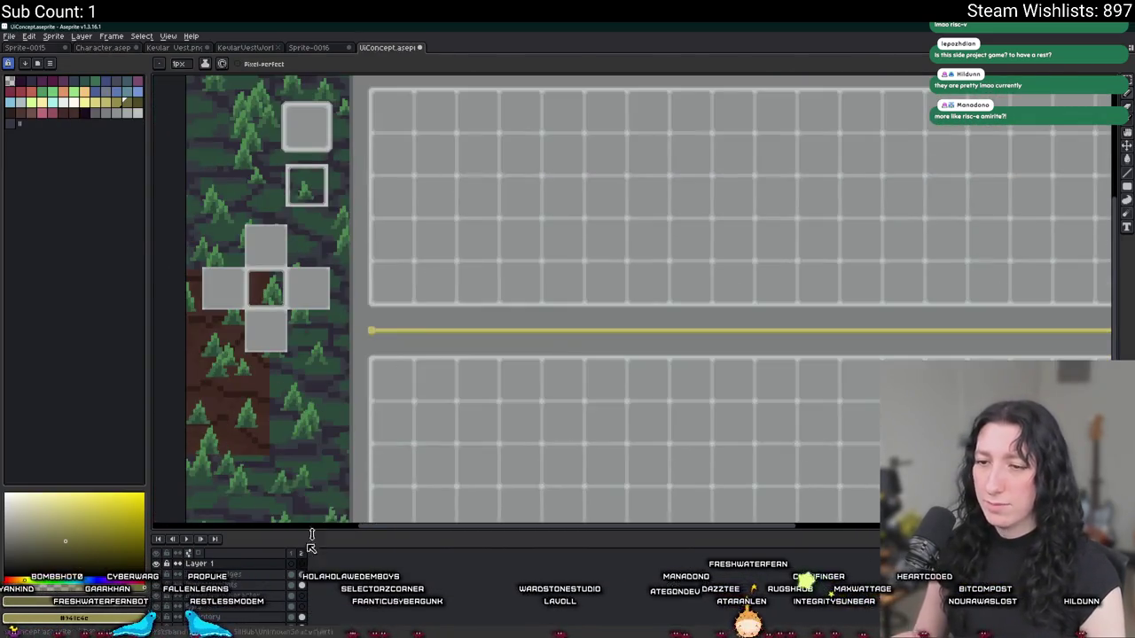
pyautogui.scroll(-1, 413, 324)
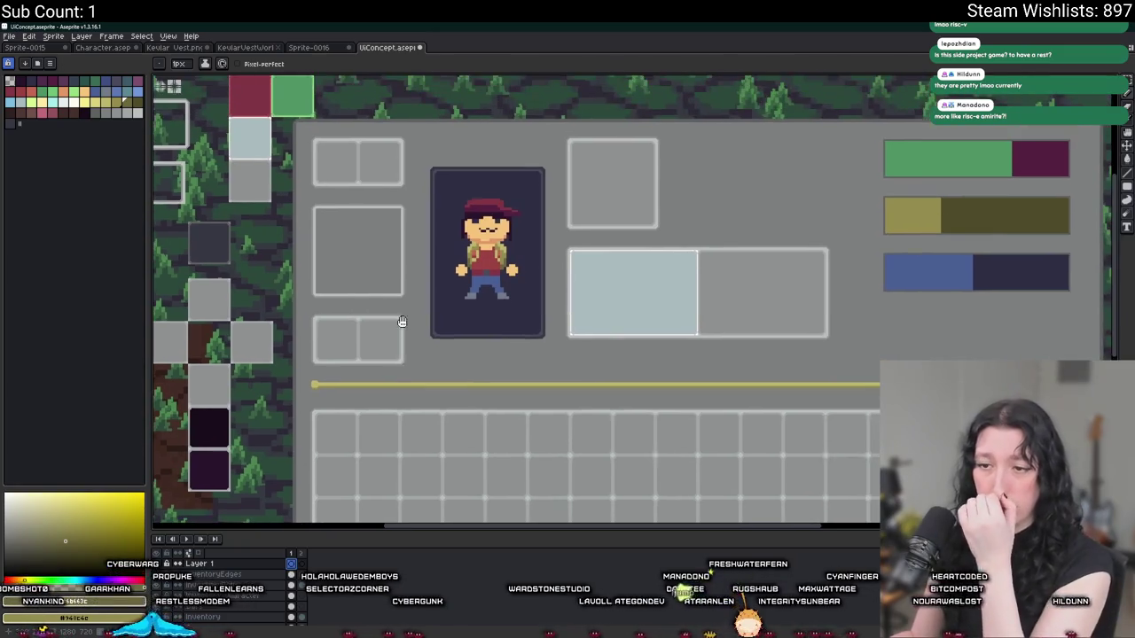
pyautogui.scroll(1, 398, 324)
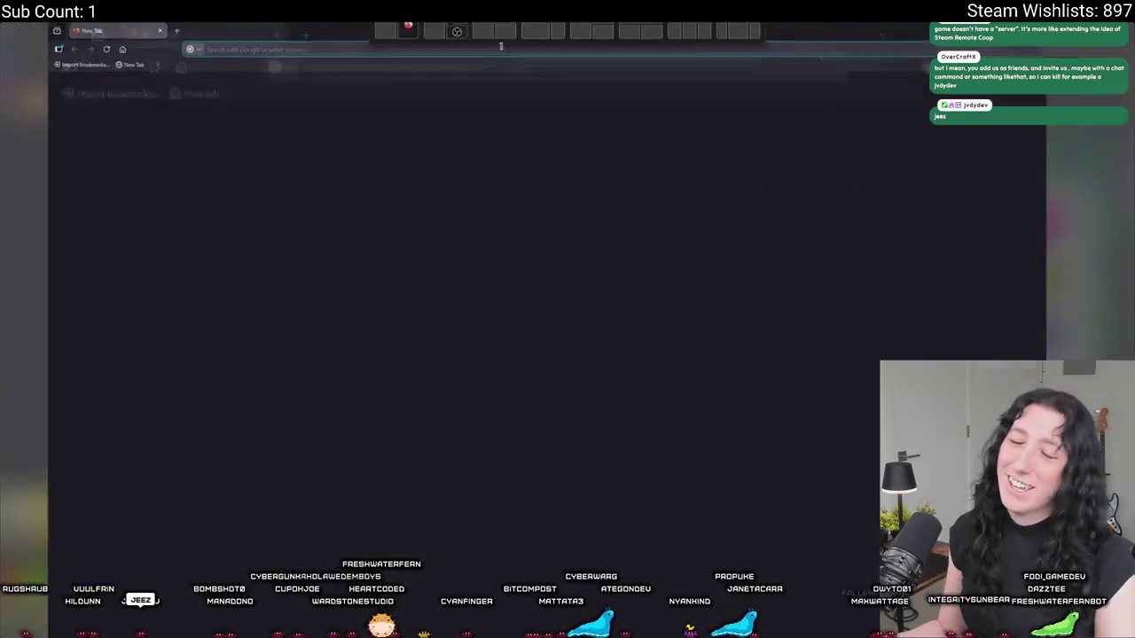
# - Focus the new tab's address bar to bring up suggested sites and recent searches
pyautogui.click(461, 49)
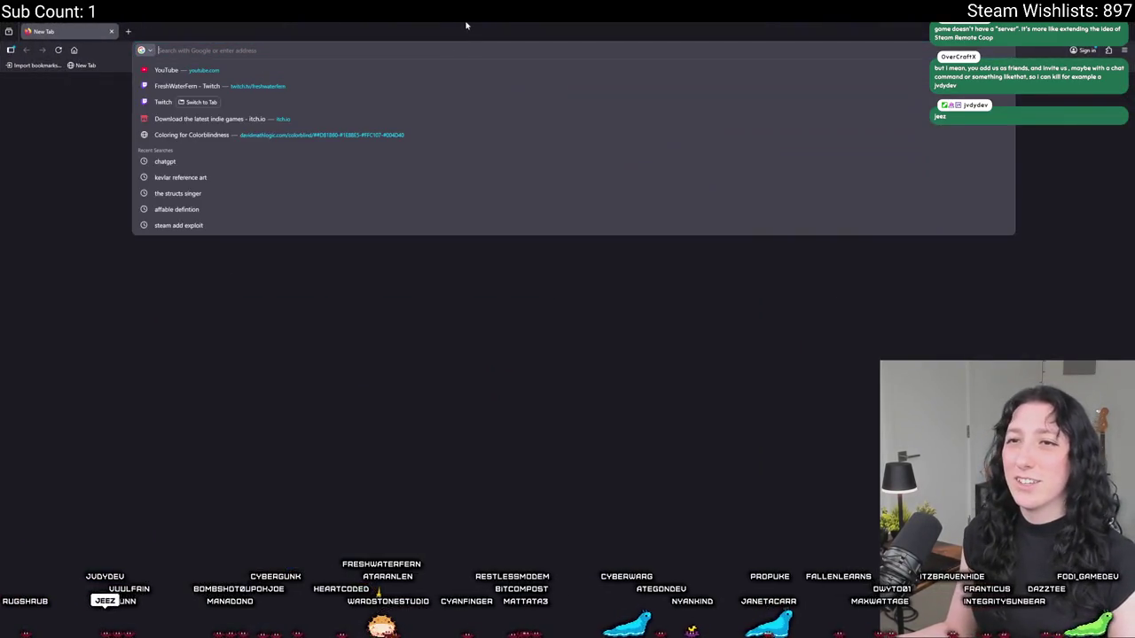